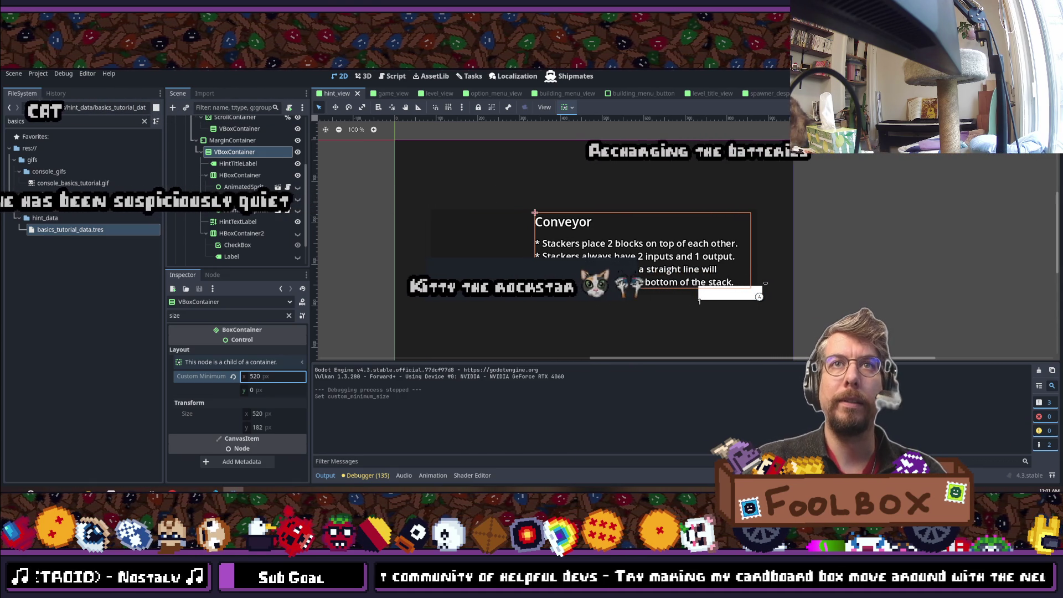
Step: Run the project to test the hint layout, then close the game window
click(620, 421)
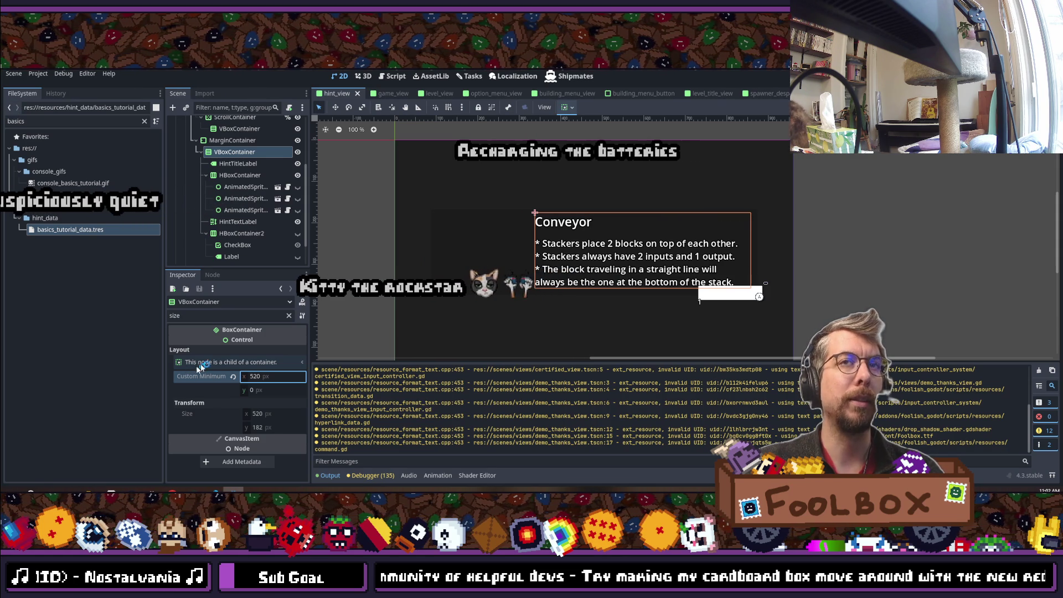
key(F6)
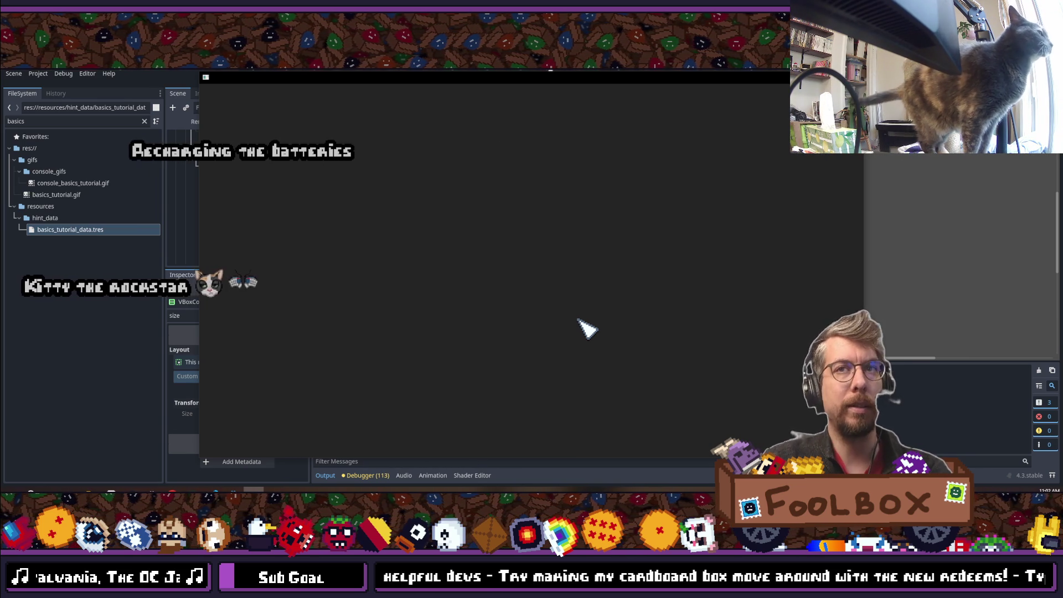
key(F5)
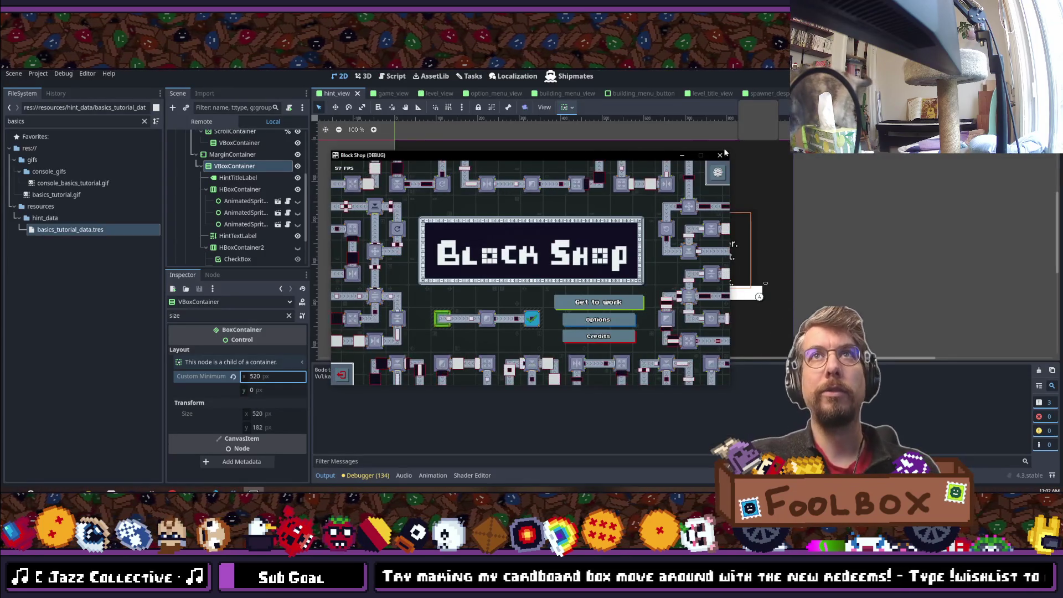
click(720, 154)
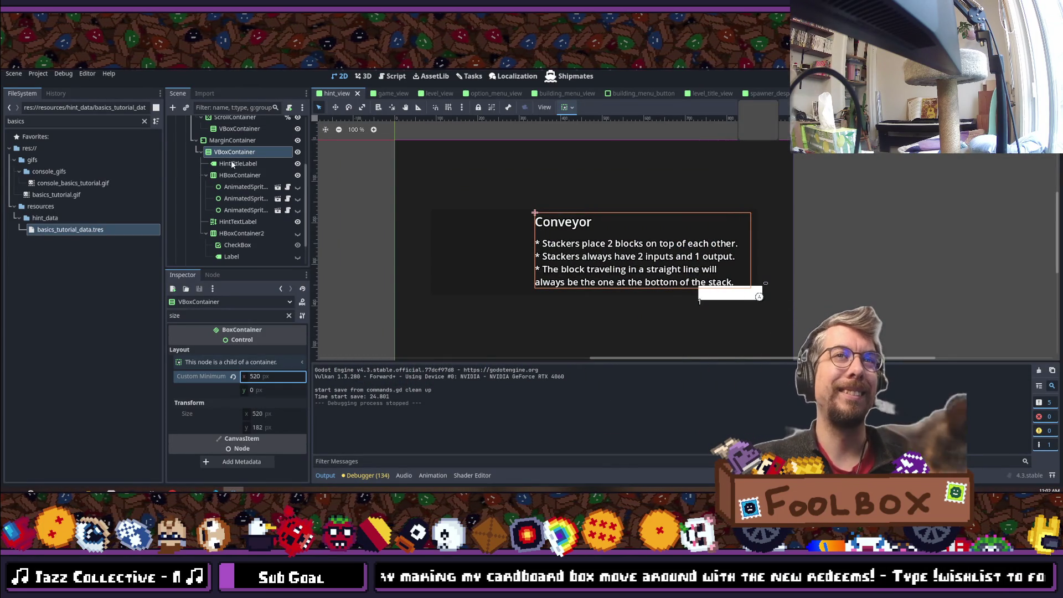
Step: Raise HintTextLabel's custom minimum height from 124 to 140, save the scene, and rerun the game
click(238, 222)
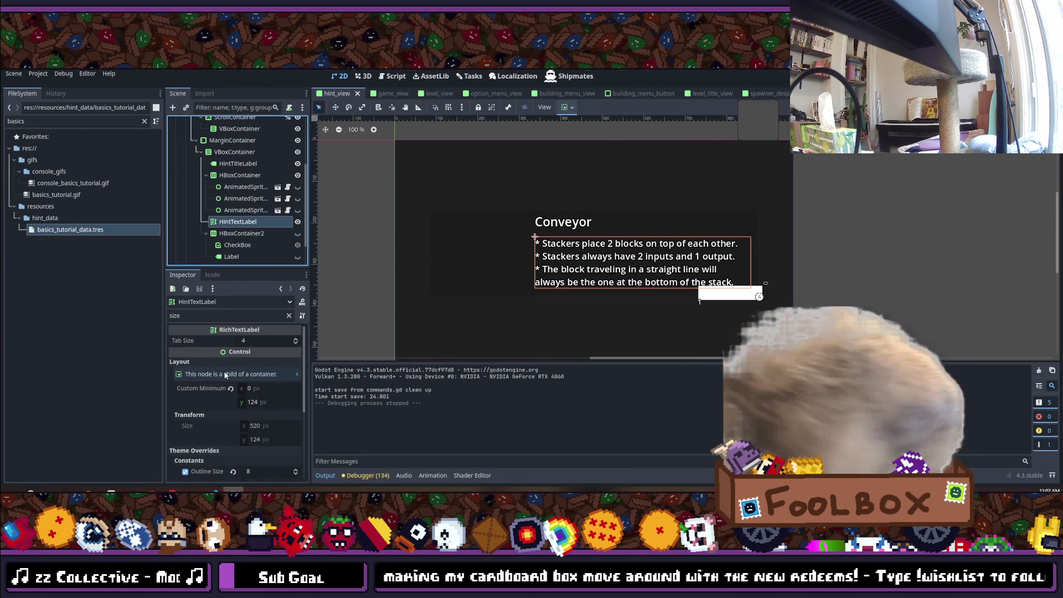
click(254, 402)
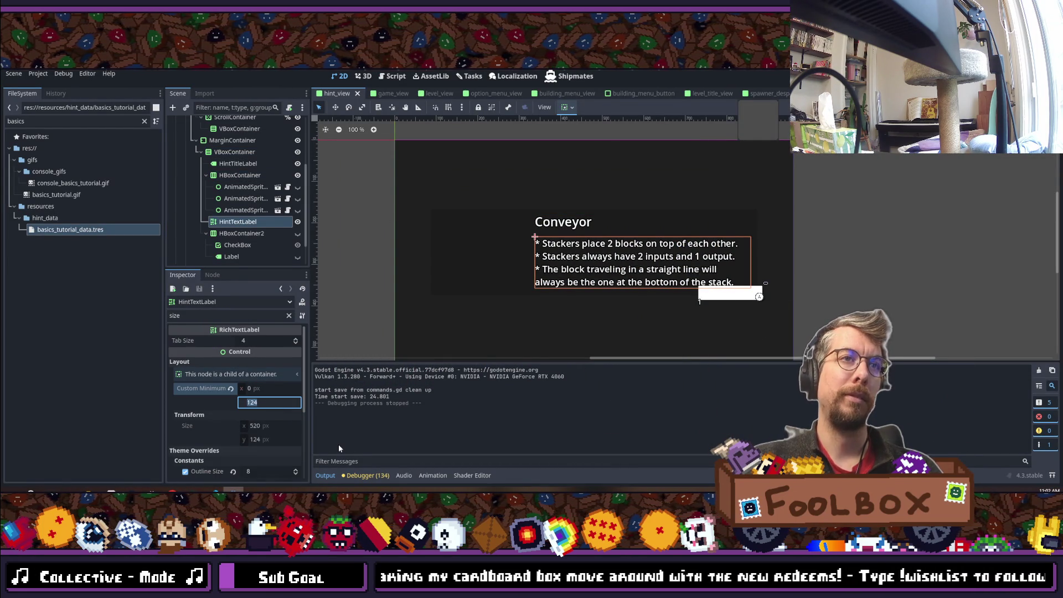
text(13)
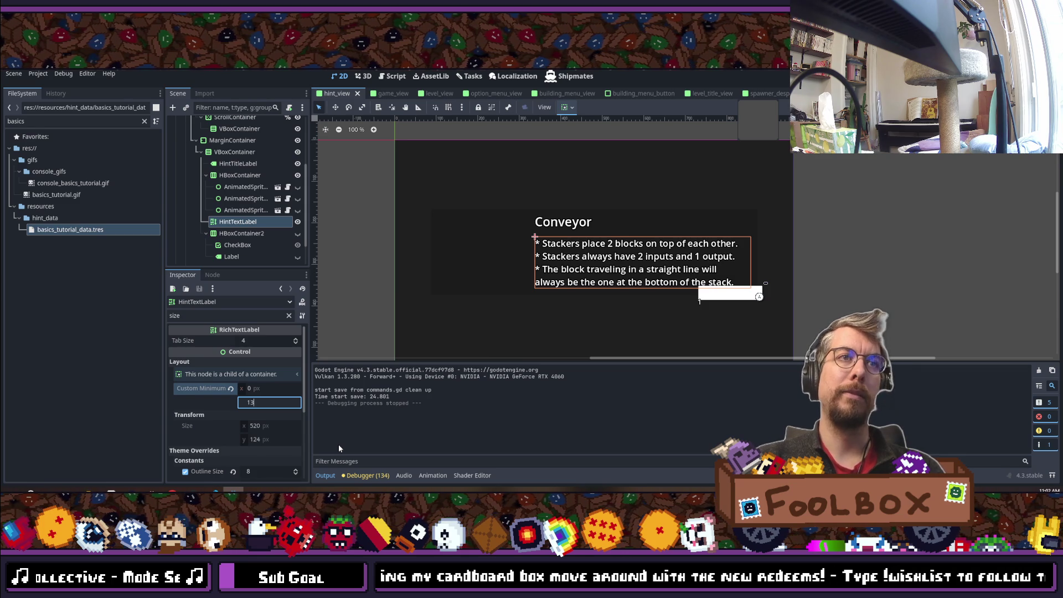
text(2)
key(Return)
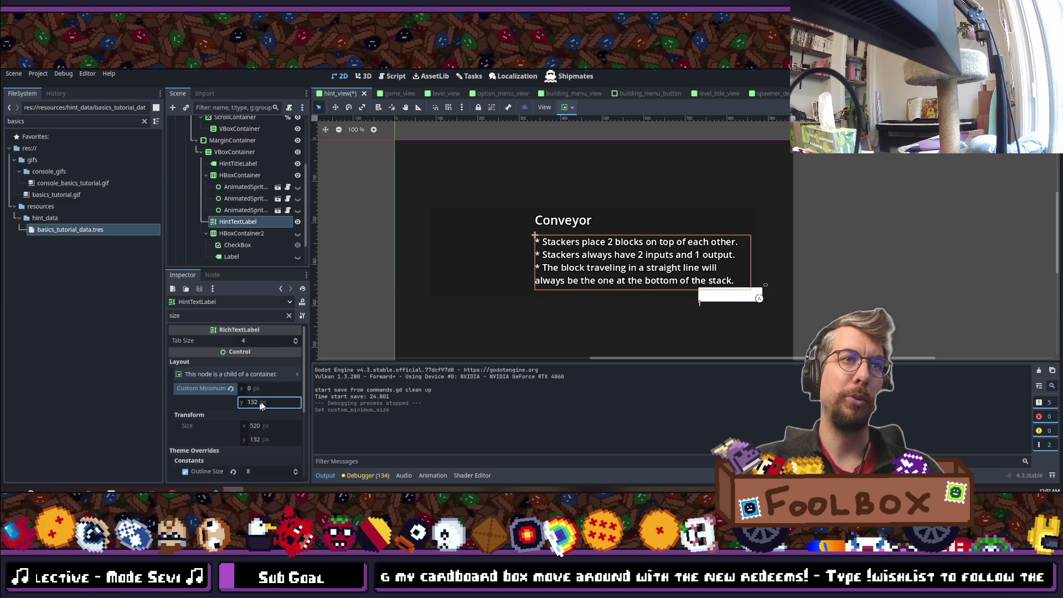
text(140)
key(Return)
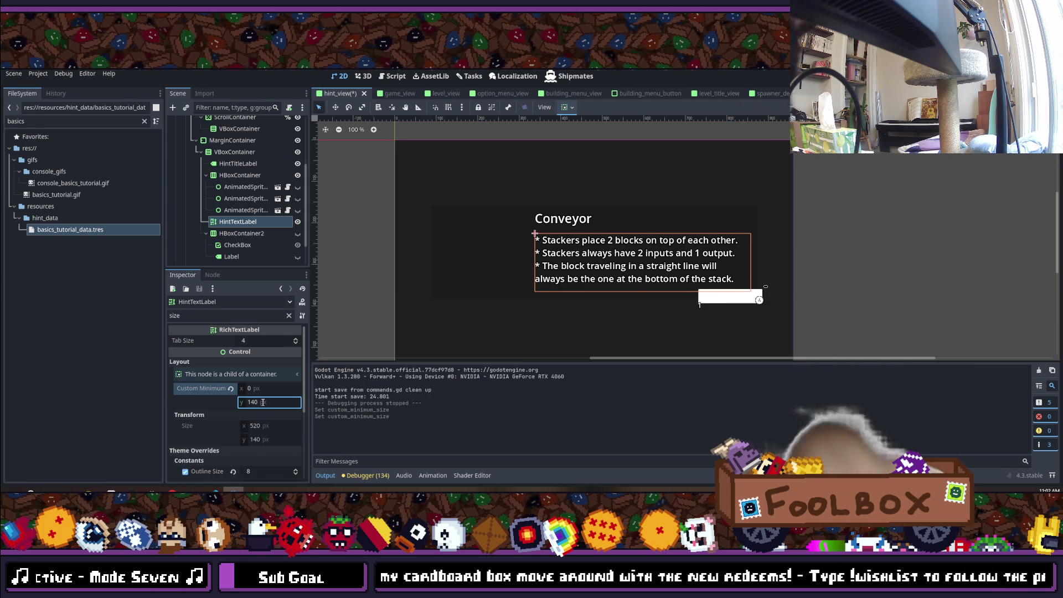
key(ctrl+s)
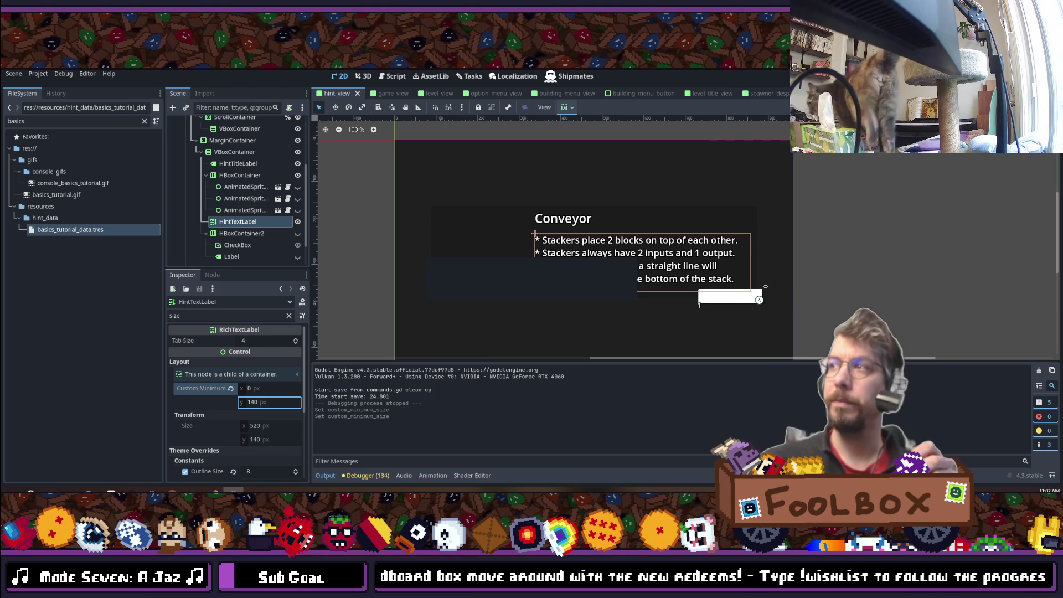
key(F5)
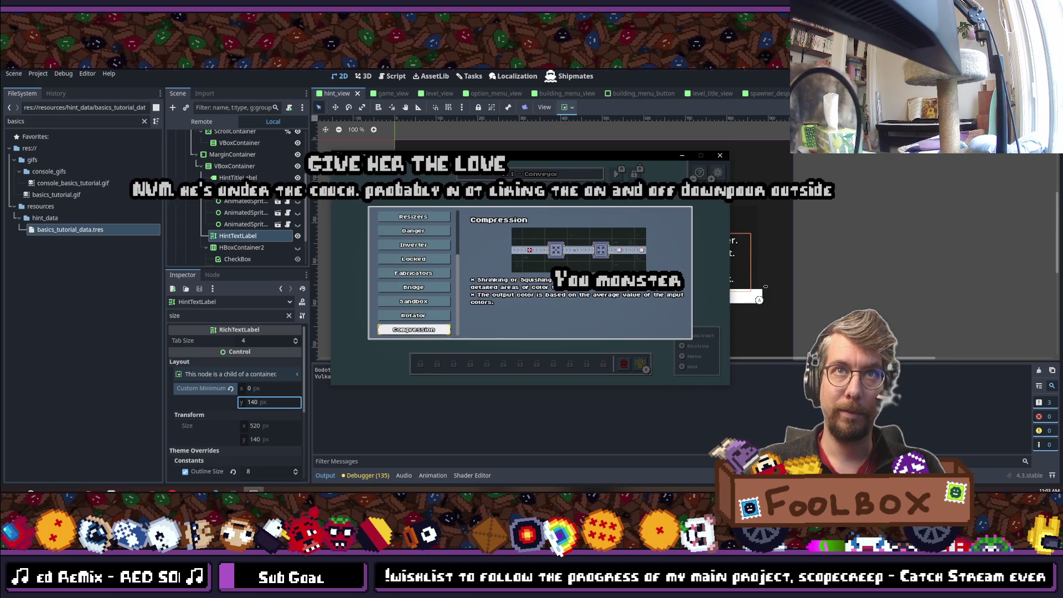
Step: Close the hint panel and pause the running game
key(Escape)
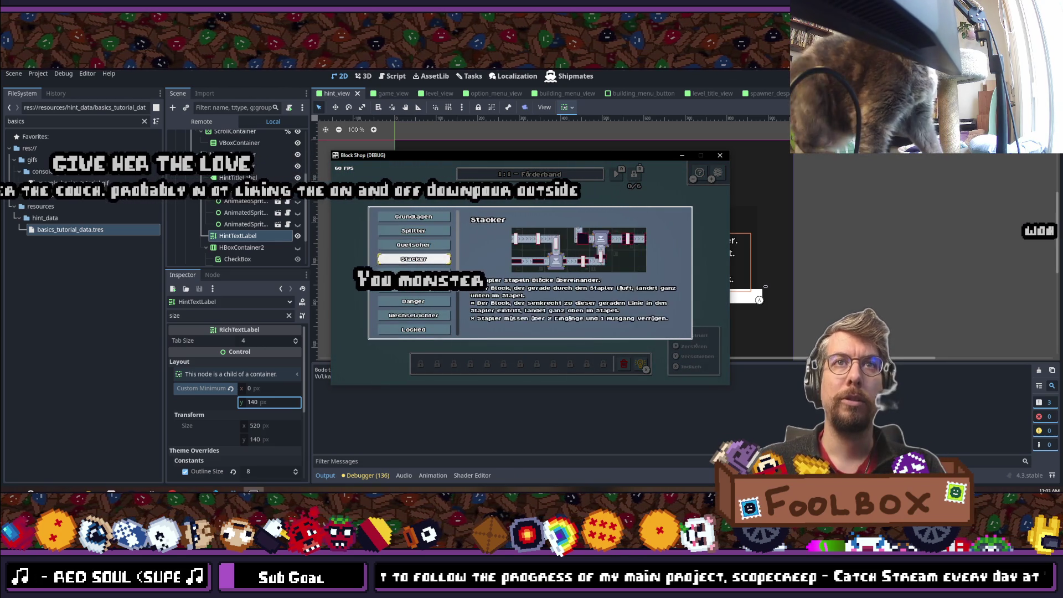
Step: Step the German hints down to Komprimierung, then switch the game language to Russian
key(Down)
key(Down)
key(Down)
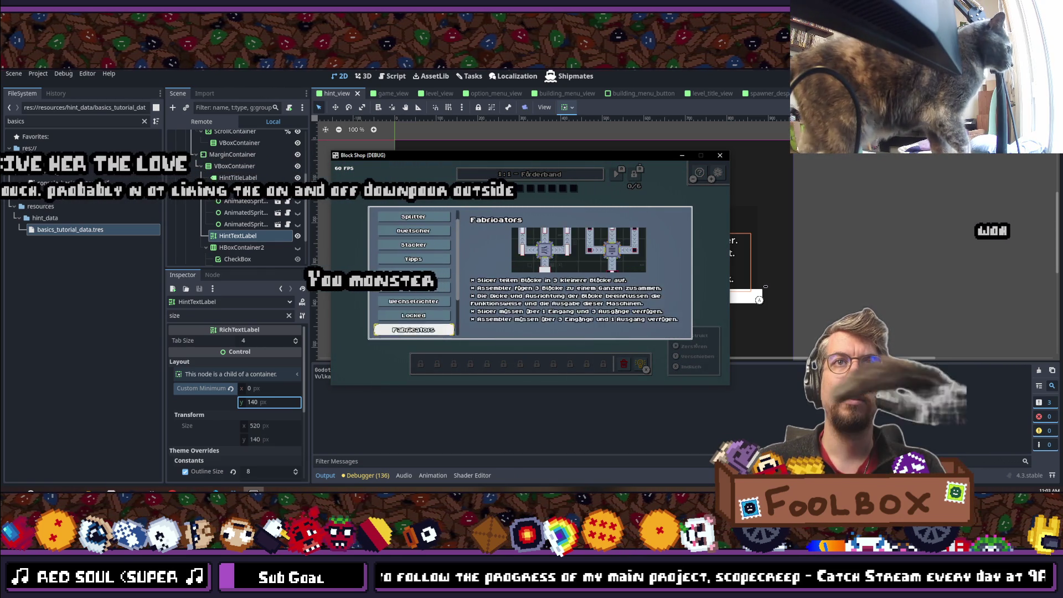
key(Down)
key(Down)
key(Down)
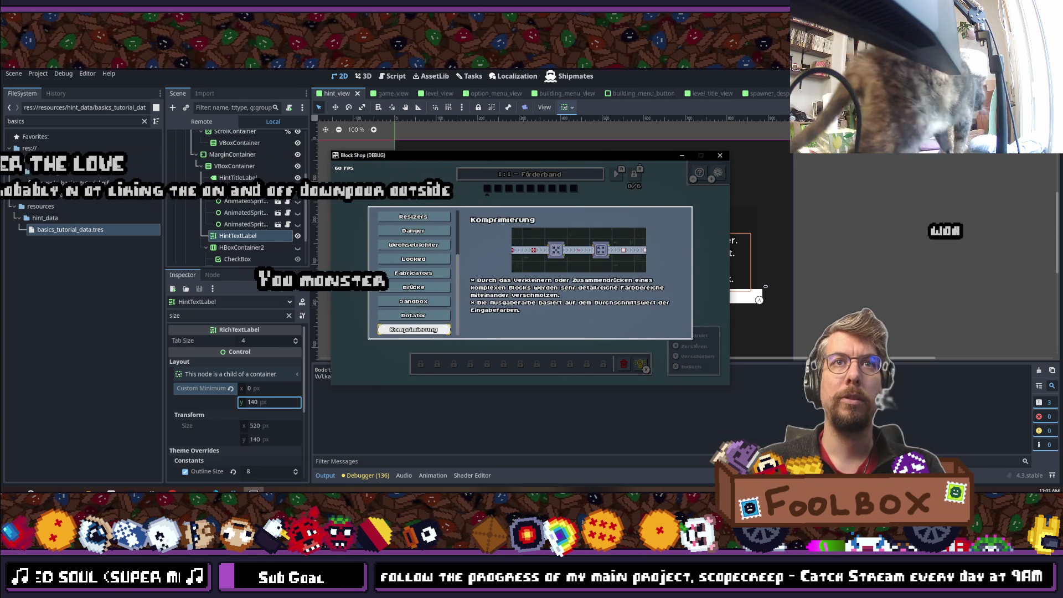
key(Escape)
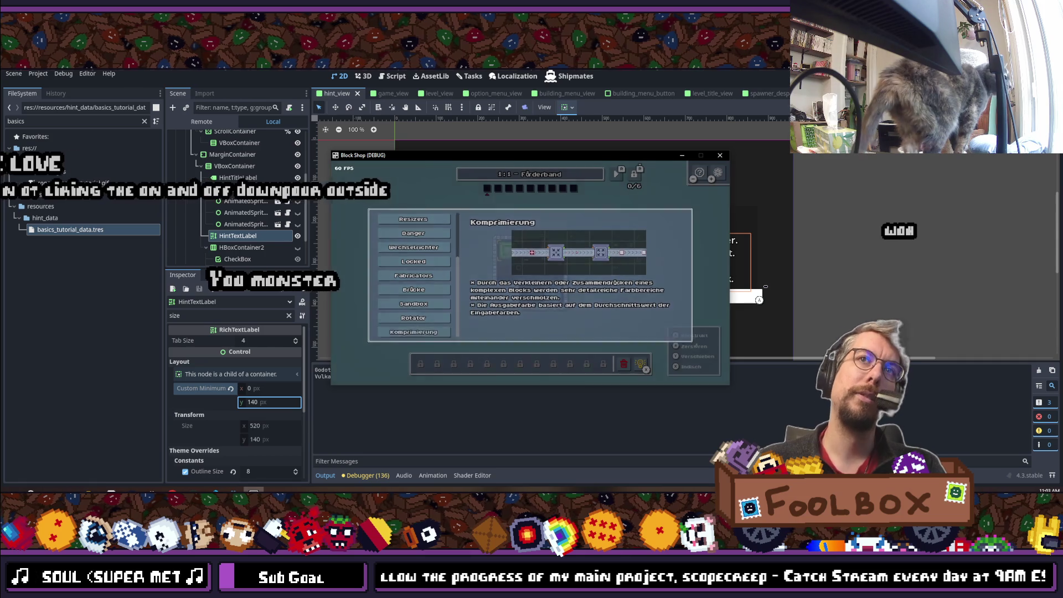
key(Escape)
key(Return)
key(e)
key(e)
key(Right)
key(Return)
key(Escape)
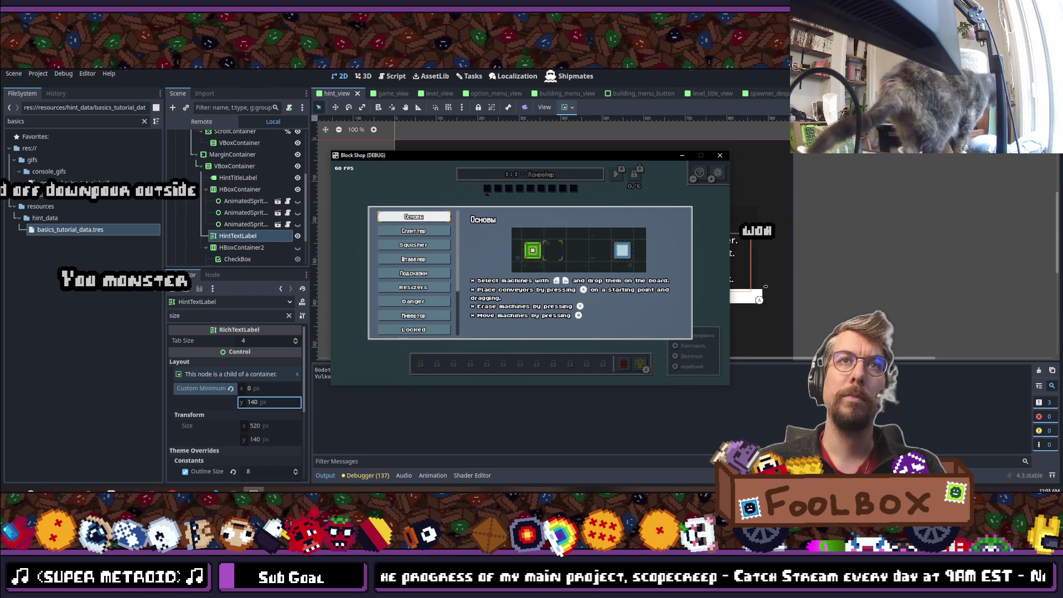
Step: Browse the Russian hints down to Сжатие and reopen the hint menu
key(Down)
key(Down)
key(Down)
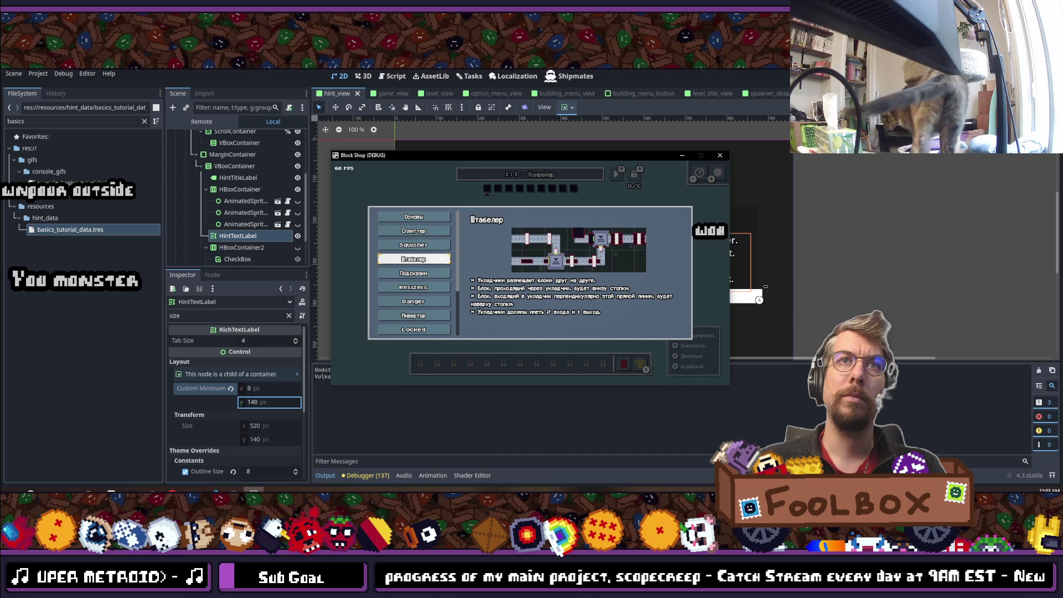
key(Down)
key(Down)
key(Down)
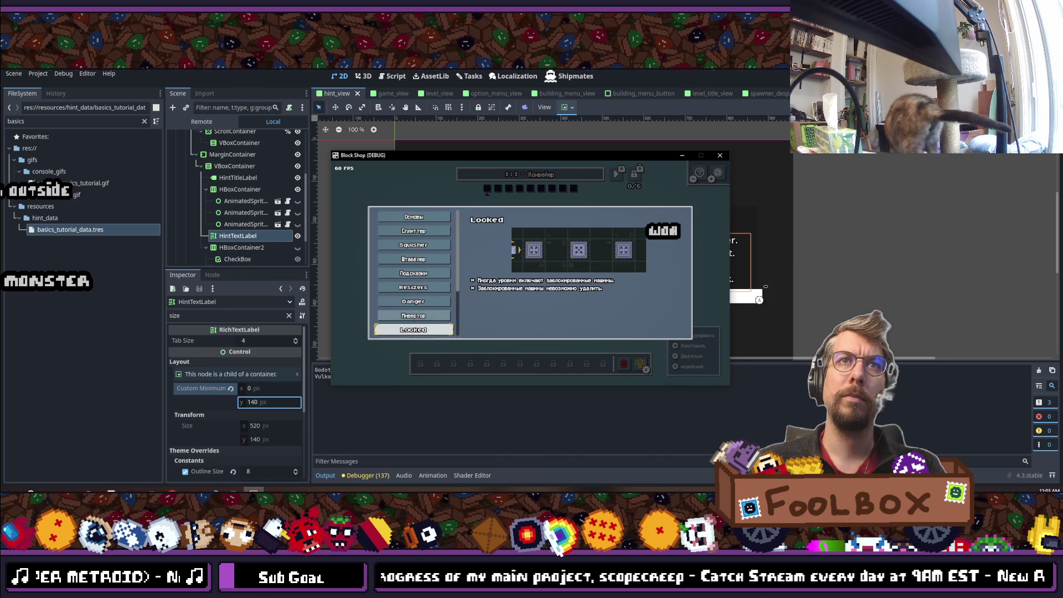
key(Down)
key(Down)
key(Down)
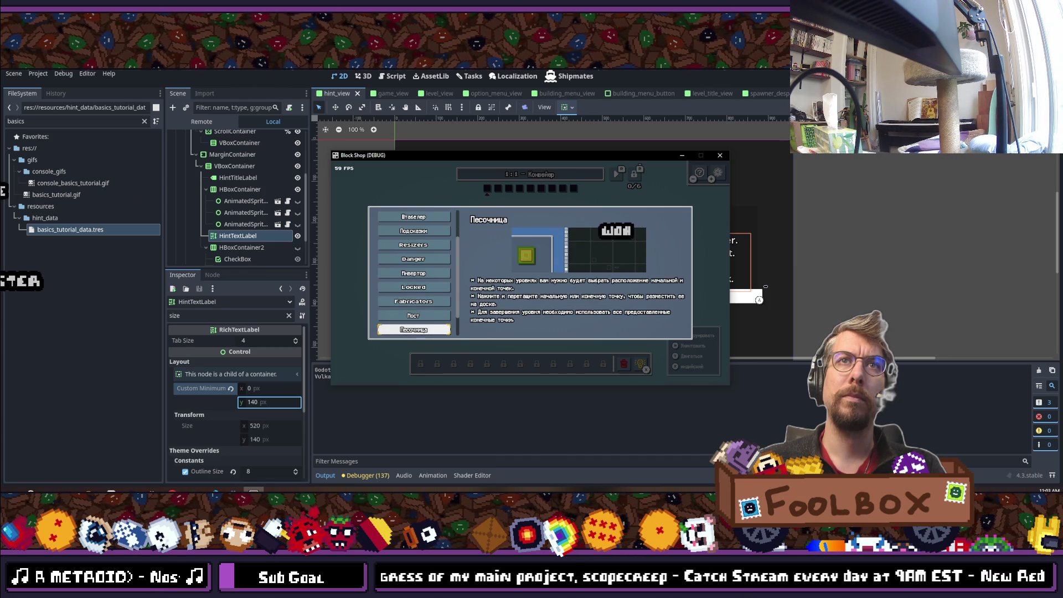
key(Down)
key(Down)
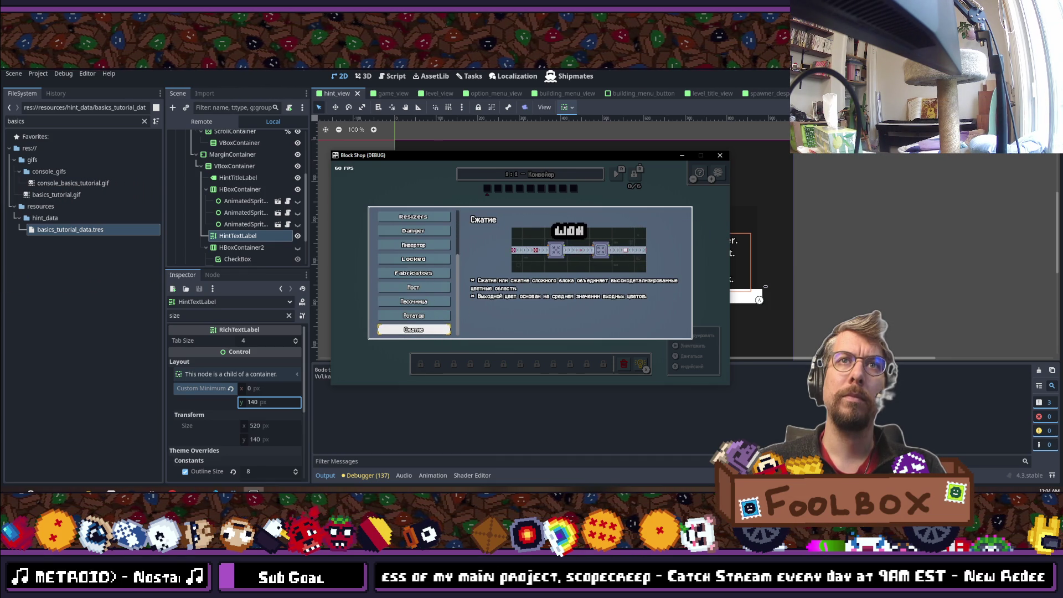
key(Escape)
key(h)
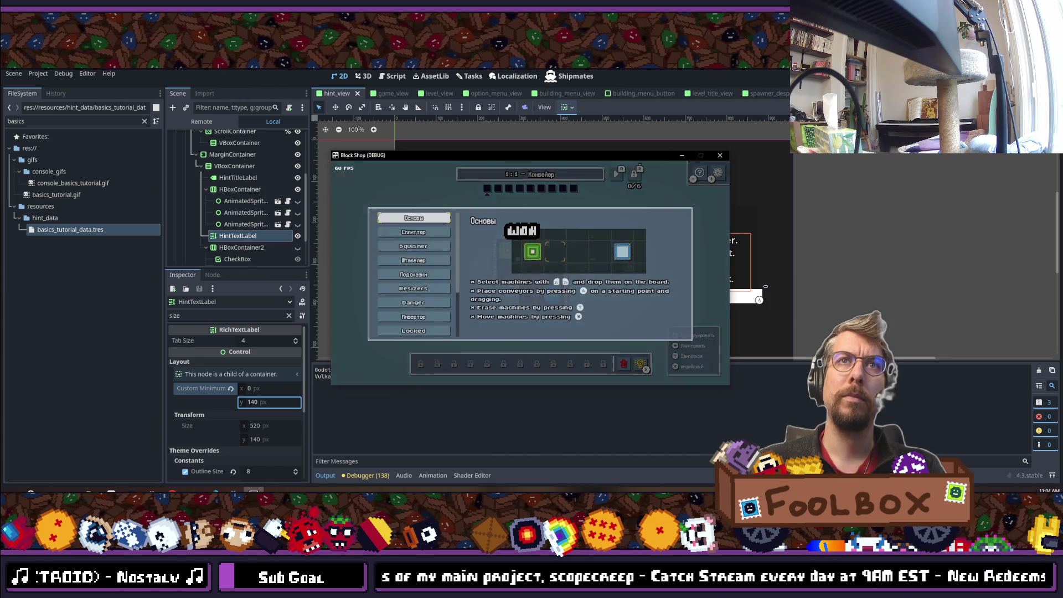
Step: Switch the game to Français and browse its hints down to Compression
key(Escape)
key(Escape)
key(Return)
key(Down)
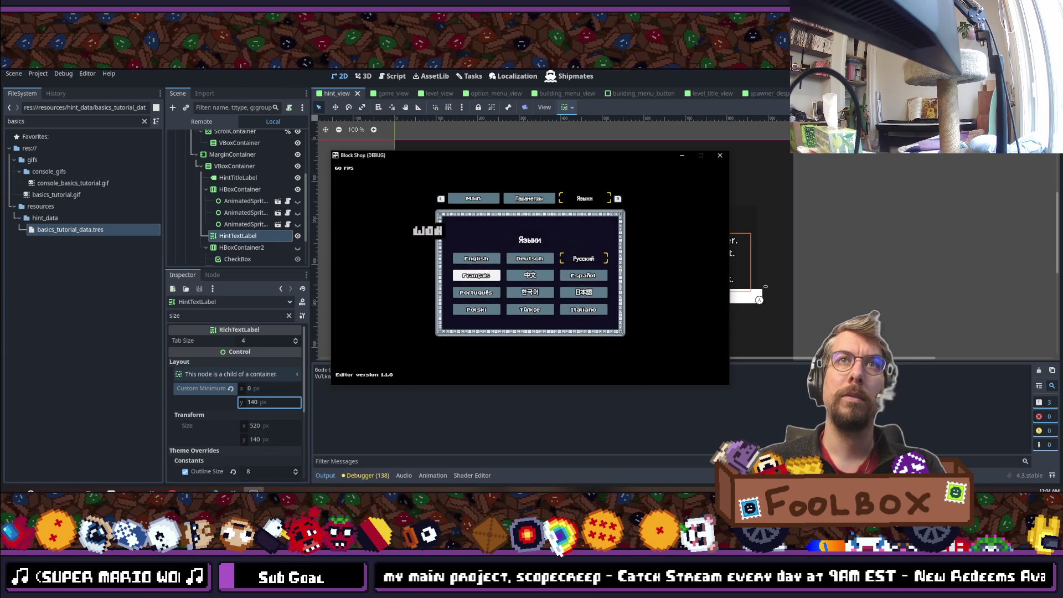
key(Return)
key(Escape)
key(Escape)
key(h)
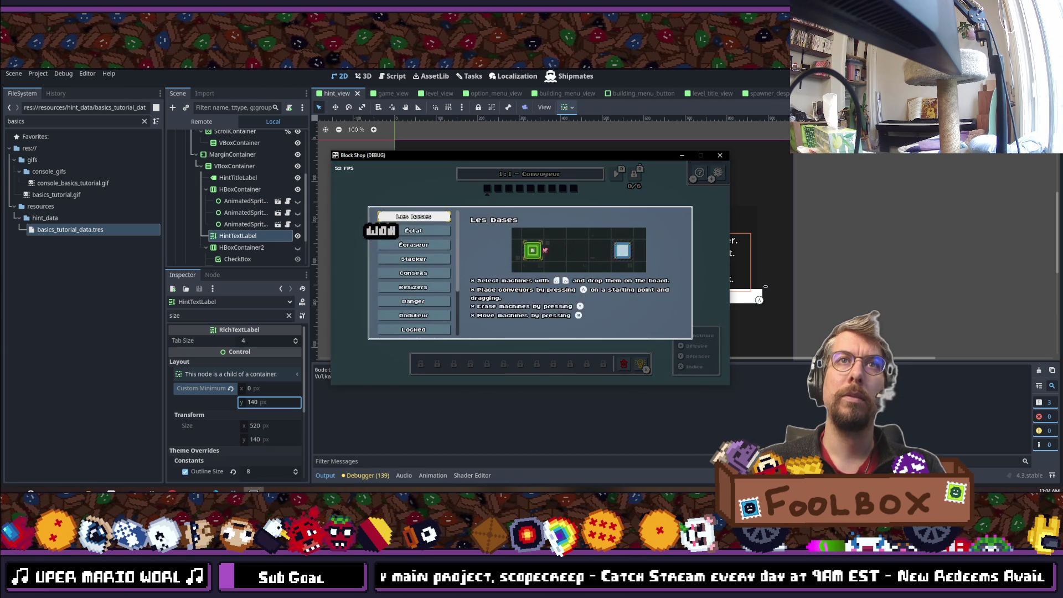
key(Down)
key(Down)
key(Down)
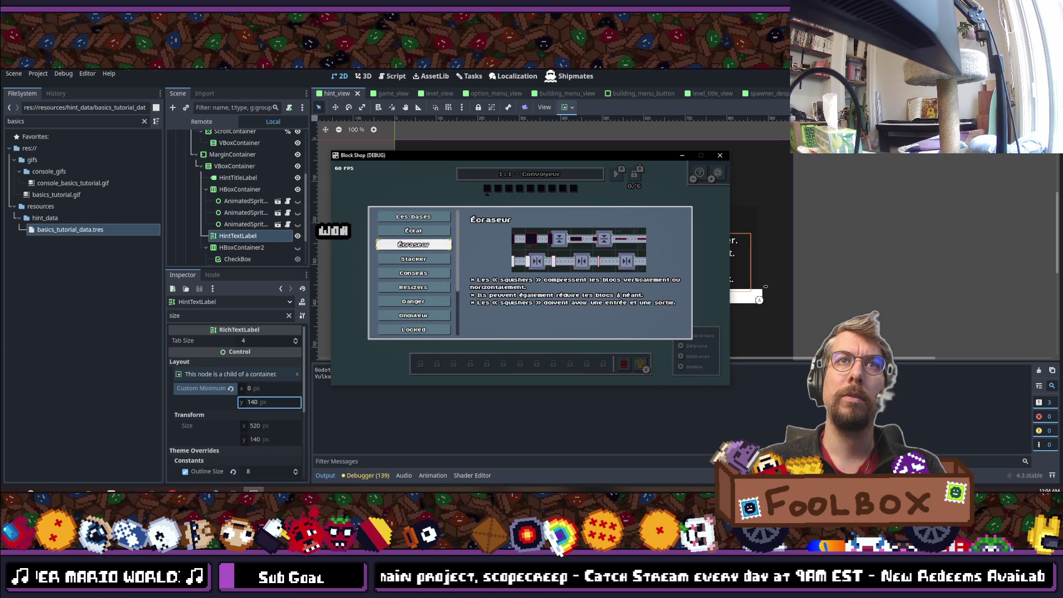
key(Down)
key(Down)
key(Down)
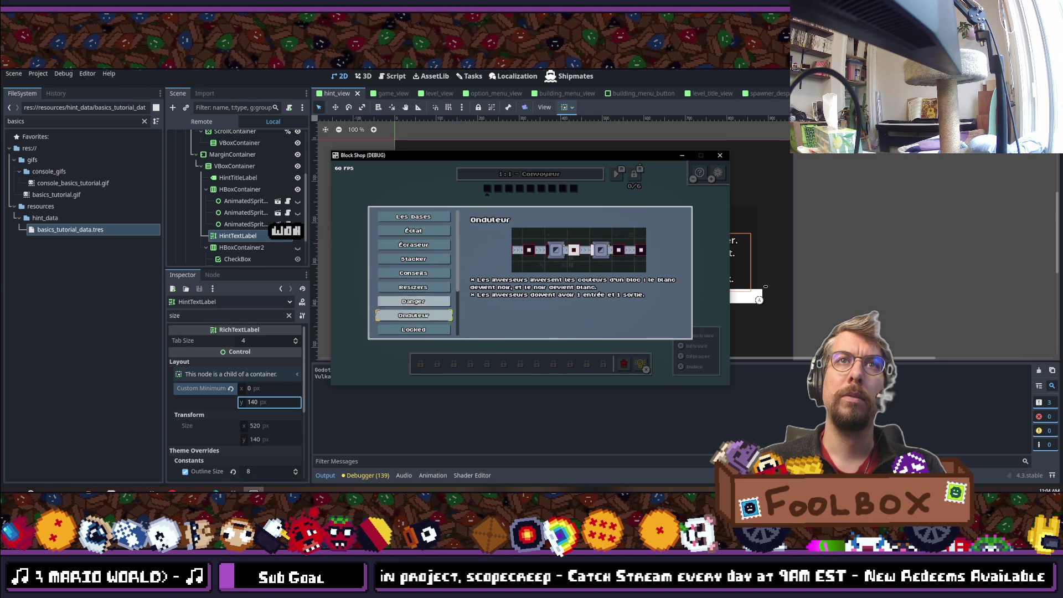
key(Down)
key(Down)
key(Down)
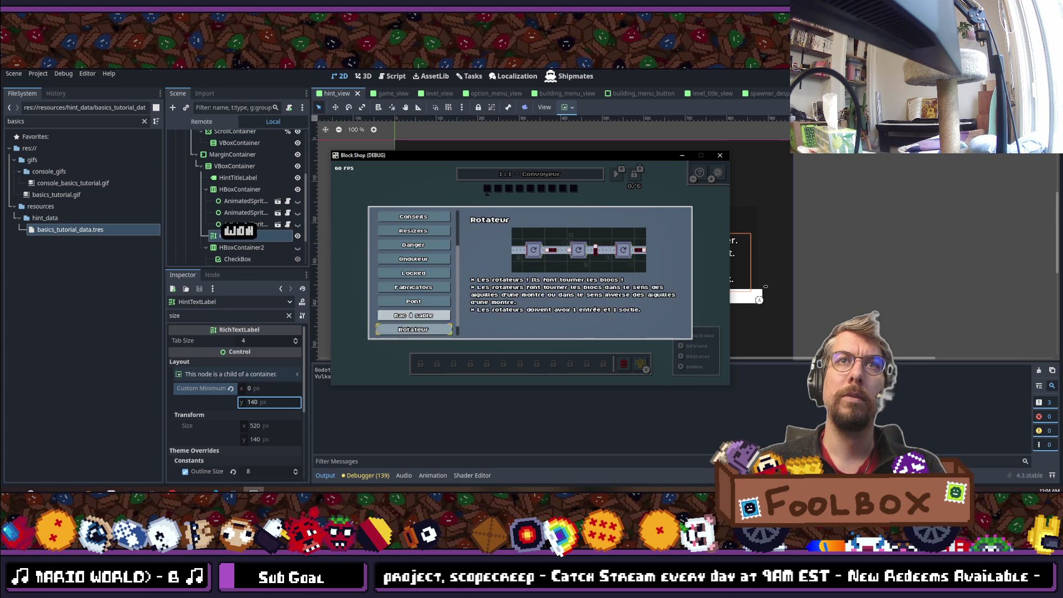
Step: Switch the game to Chinese, browse the tutorial hints down to 压缩, then pause
key(Escape)
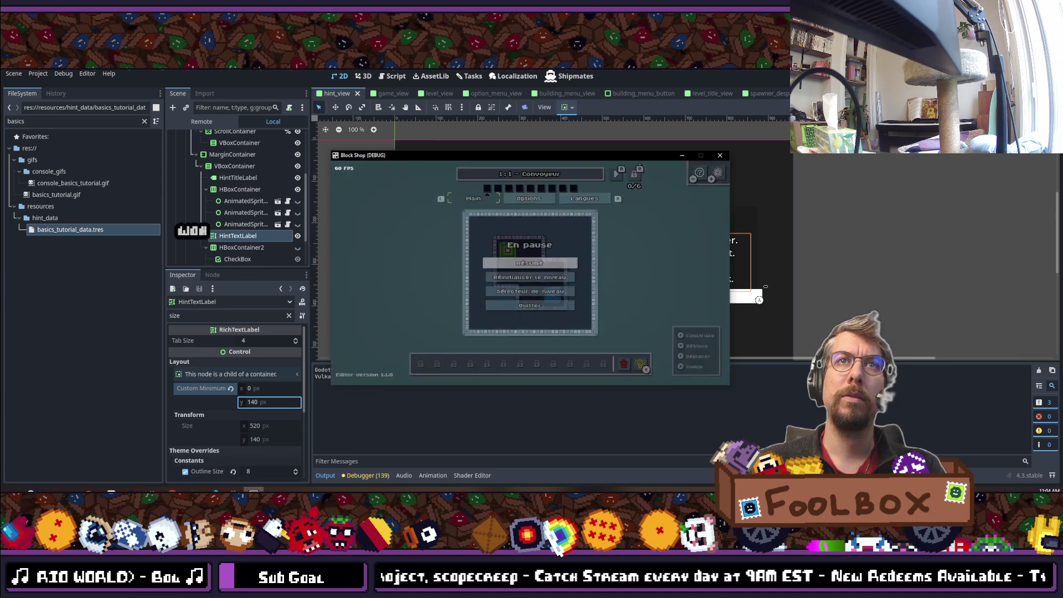
key(Return)
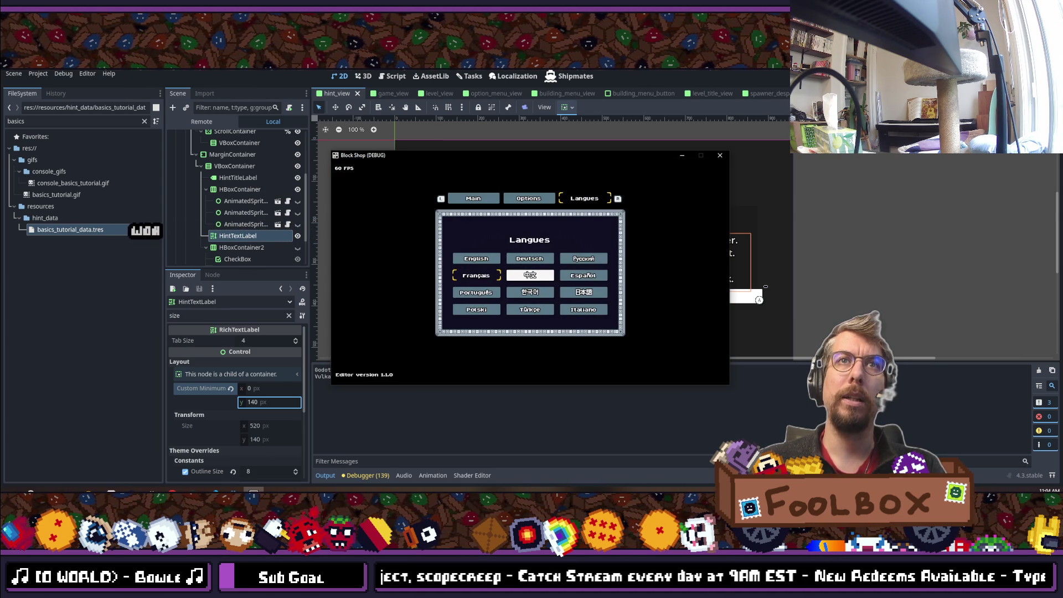
key(Escape)
key(h)
key(Down)
key(Down)
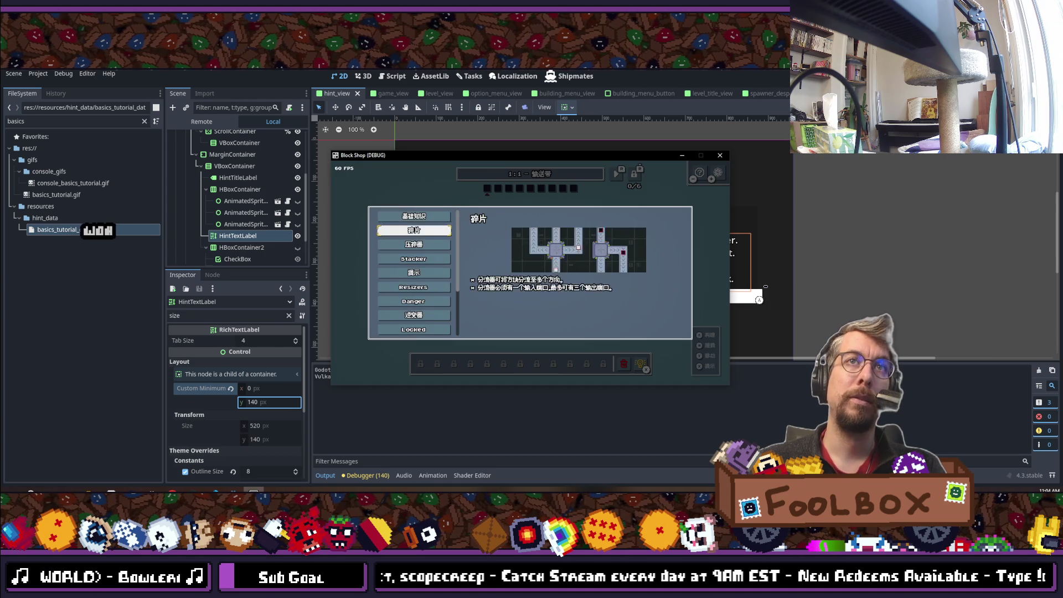
key(Down)
key(Down)
key(Down)
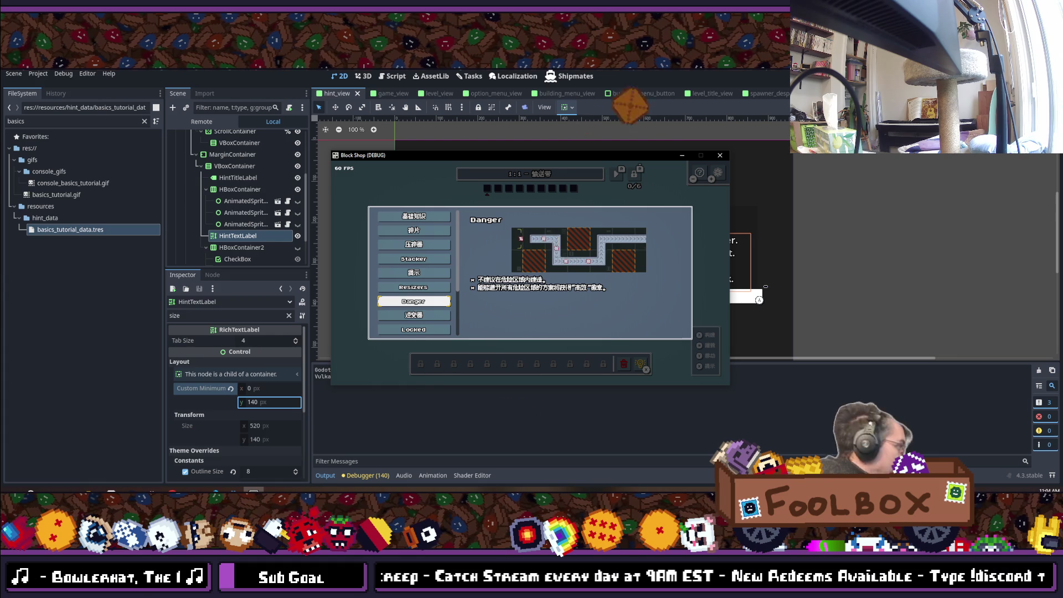
key(Down)
key(Down)
key(Down)
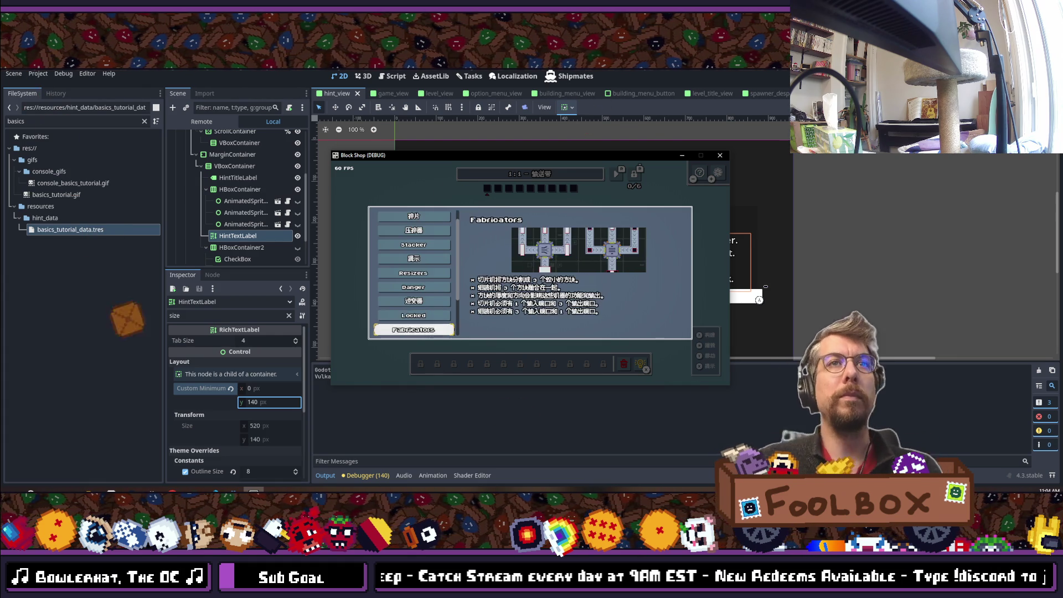
key(Down)
key(Down)
key(Down)
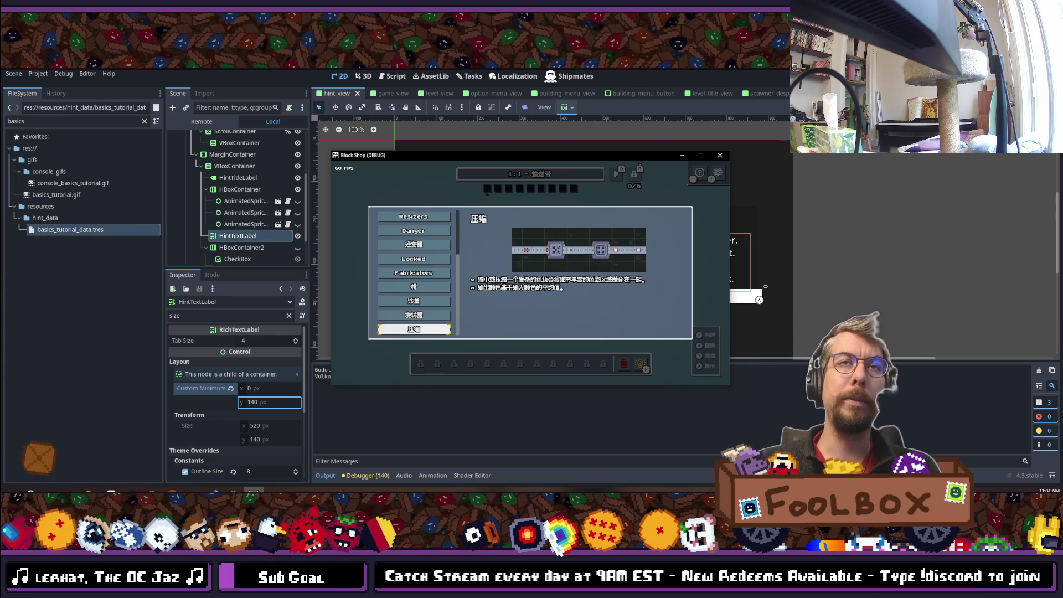
key(Escape)
key(Escape)
key(Escape)
key(Down)
key(Return)
Step: Switch the game to Español and browse the hints down to Inversor
key(e)
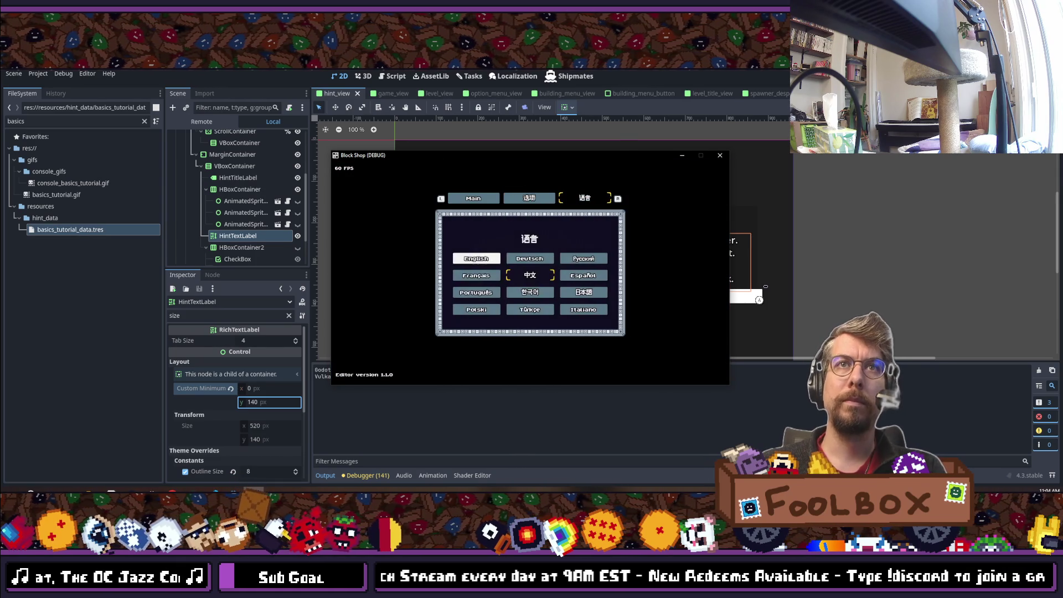
key(Return)
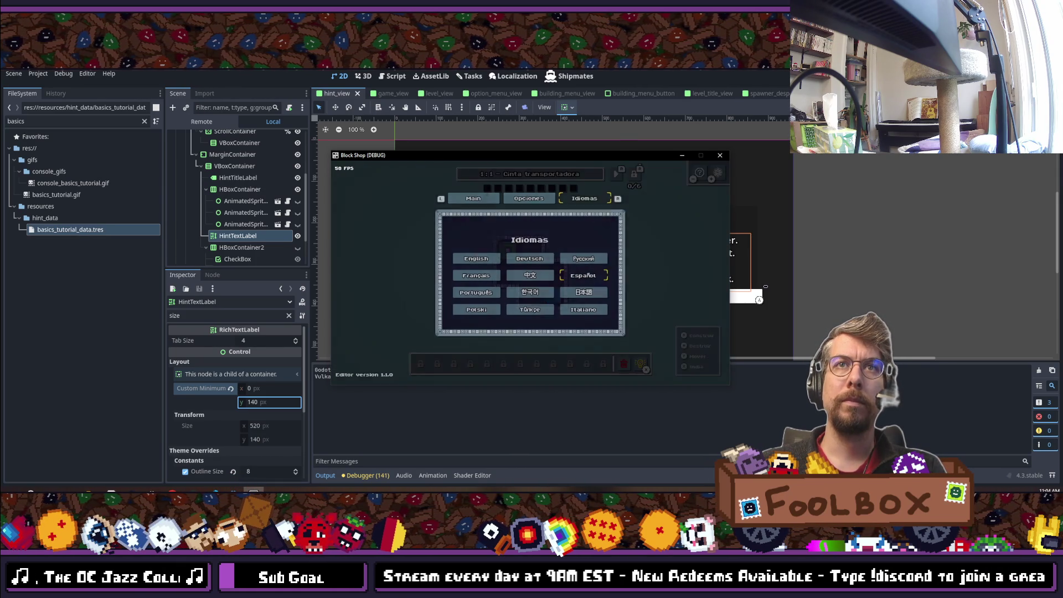
key(Escape)
key(Down)
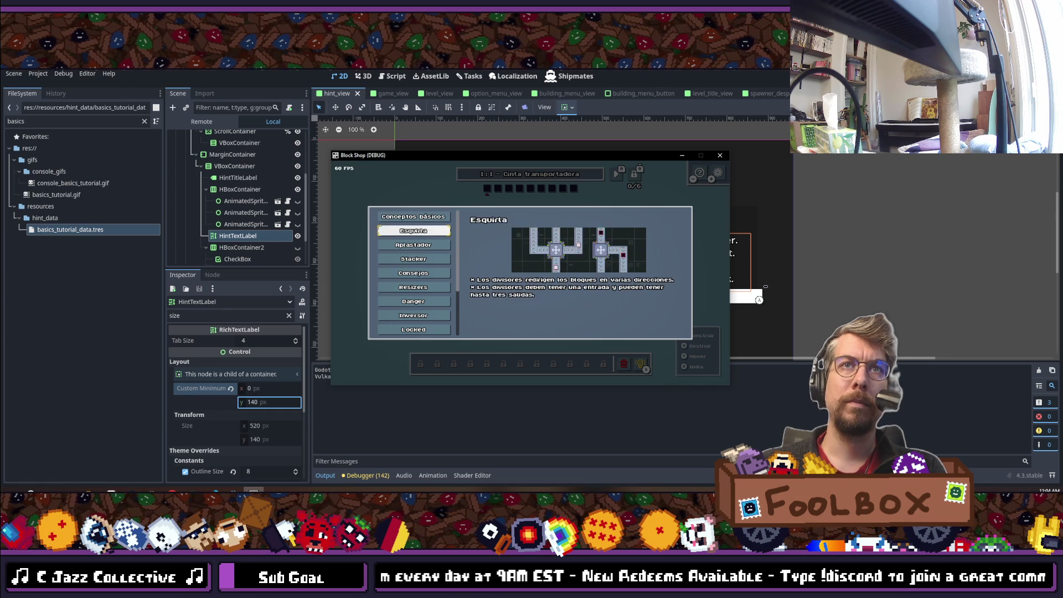
key(Down)
key(Down)
key(Down)
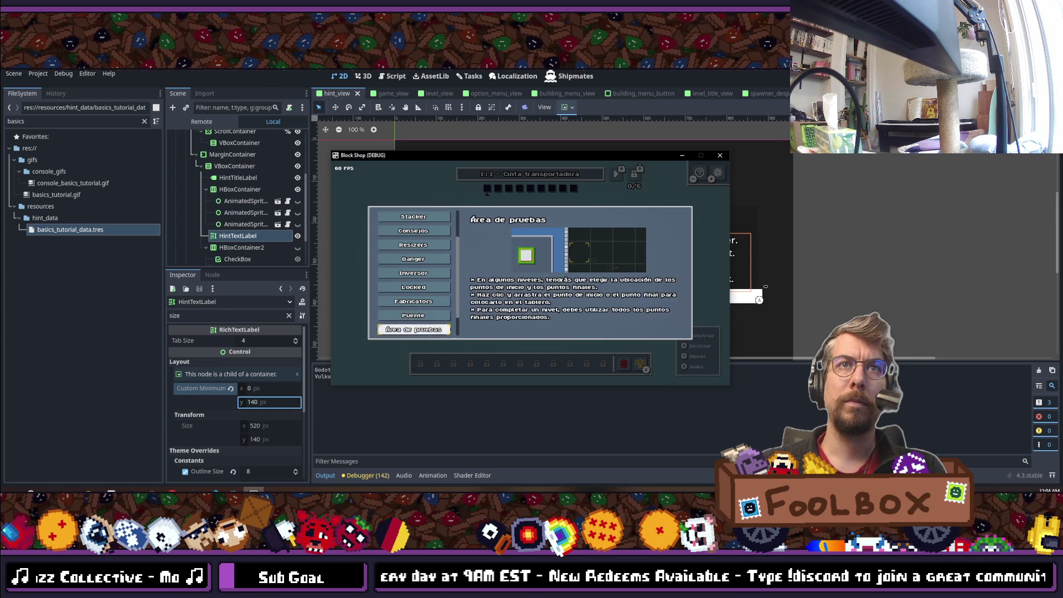
key(Escape)
key(Escape)
Step: Switch the game to Português and browse the hints down to Stacker
key(Return)
key(e)
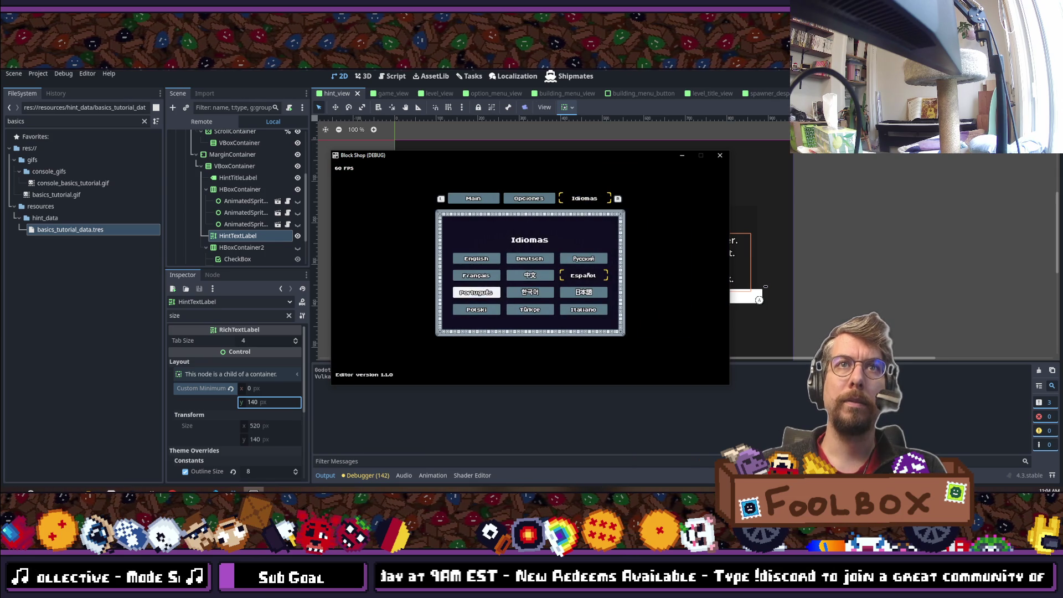
key(Escape)
key(Escape)
key(h)
key(Down)
key(Down)
key(Down)
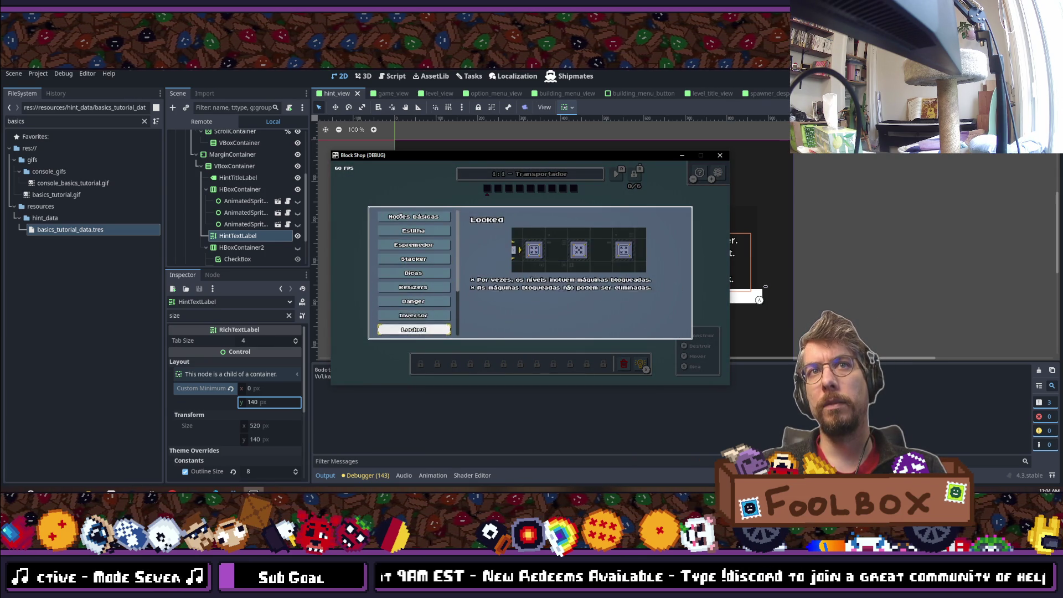
key(Escape)
key(Escape)
Step: Switch the game to Korean and view its hint panel
key(e)
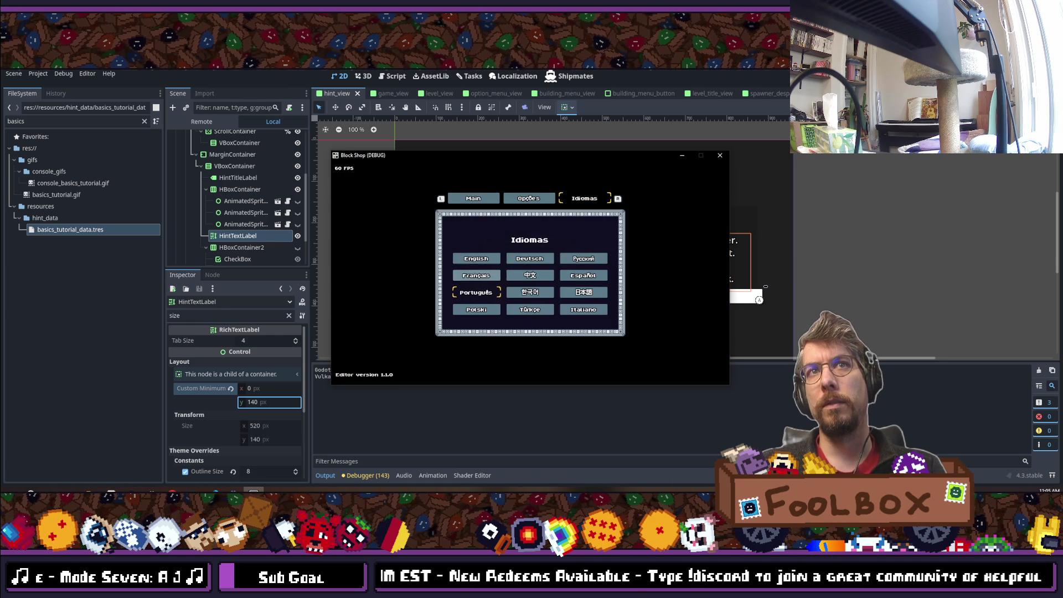
key(Escape)
key(Escape)
key(h)
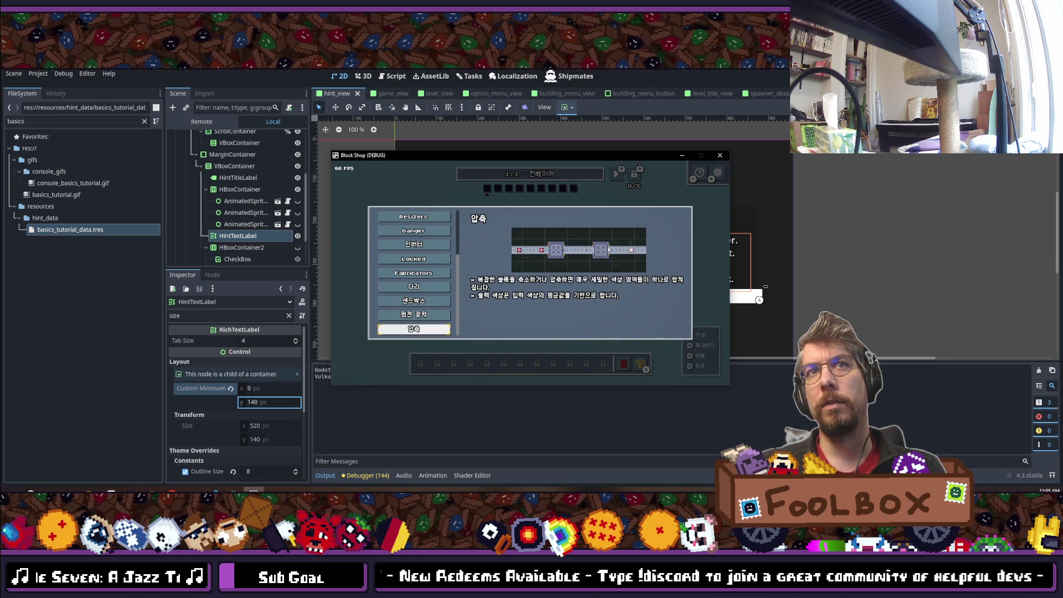
key(Escape)
key(Escape)
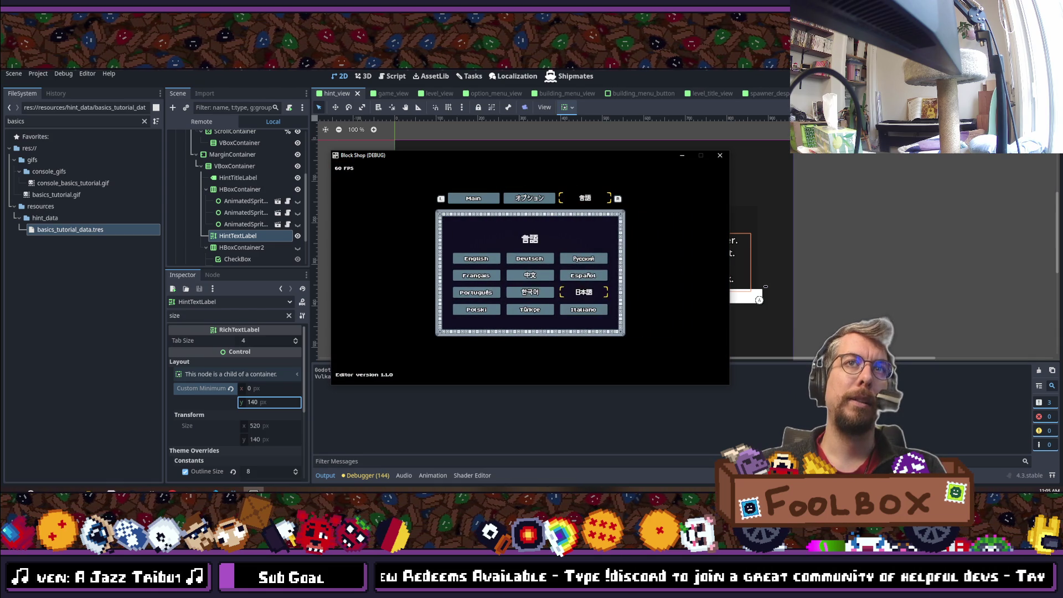
Step: Switch the game to Japanese and view its hint panel
key(Escape)
key(h)
key(Down)
key(Down)
key(Down)
key(Down)
key(Down)
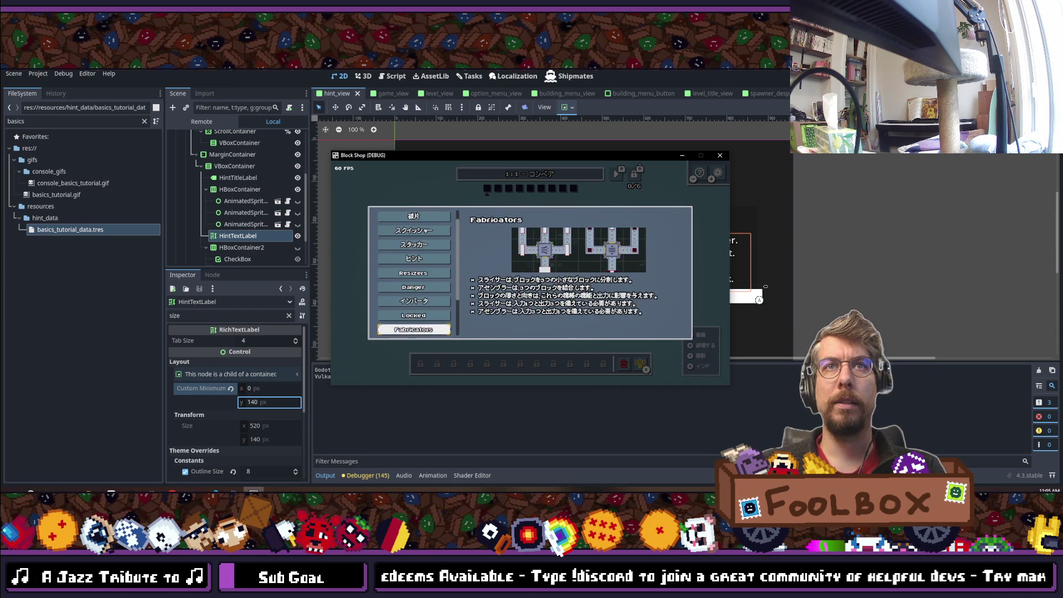
key(Escape)
key(Escape)
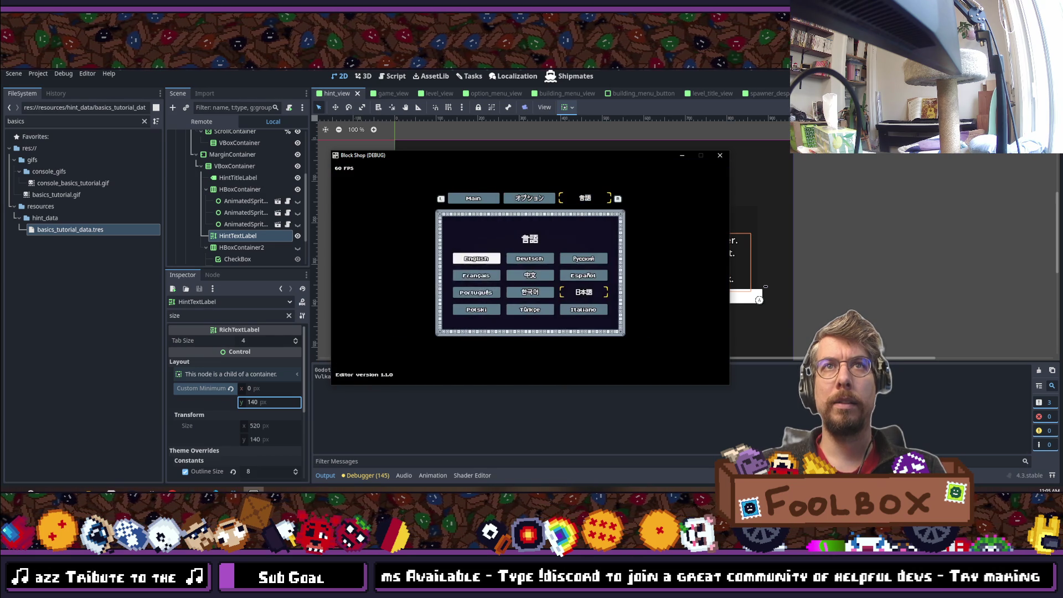
Step: Switch the game to Polski, browse the hints down to Falownik, and pause
key(Escape)
key(h)
key(Down)
key(Down)
key(Down)
key(Down)
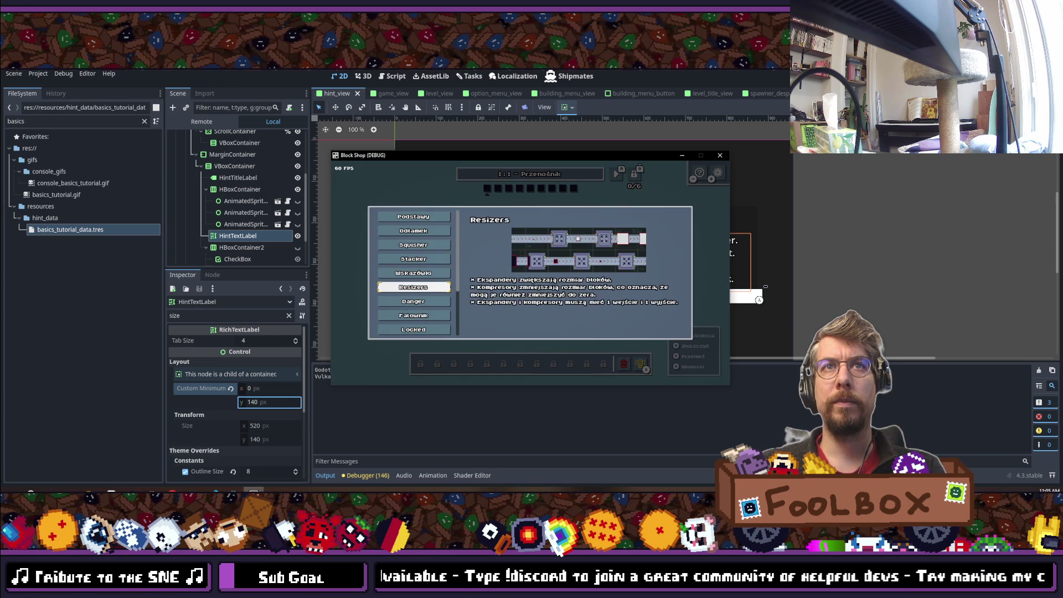
key(Down)
key(Down)
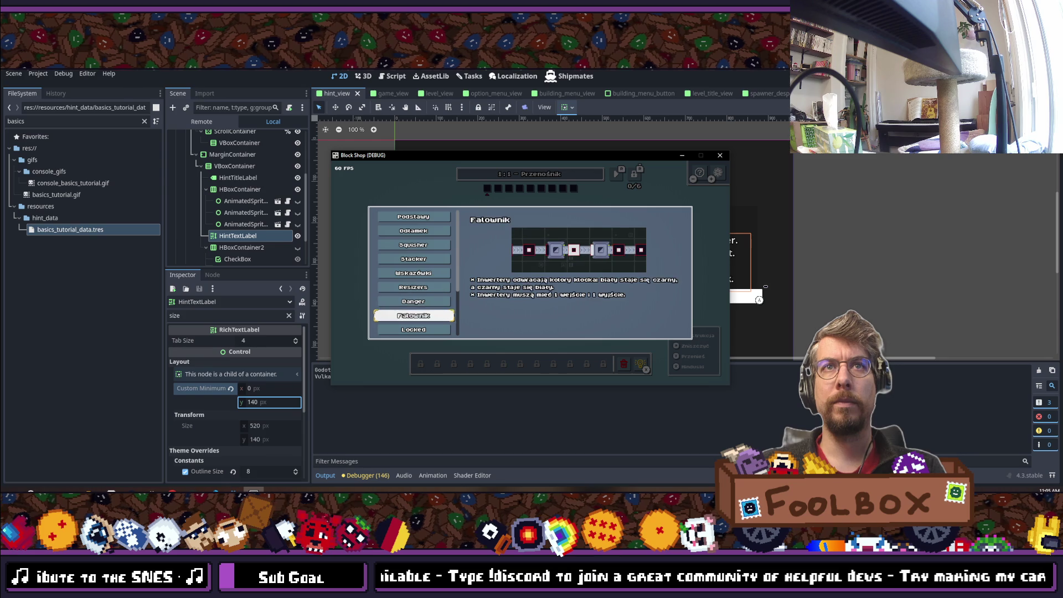
key(Down)
key(Down)
key(Down)
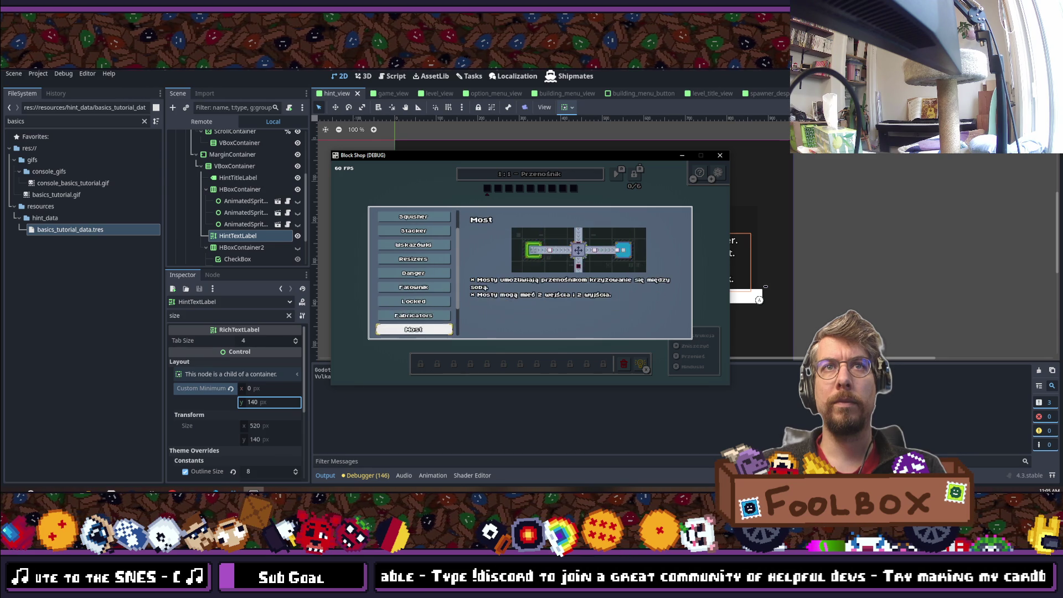
key(Escape)
key(Escape)
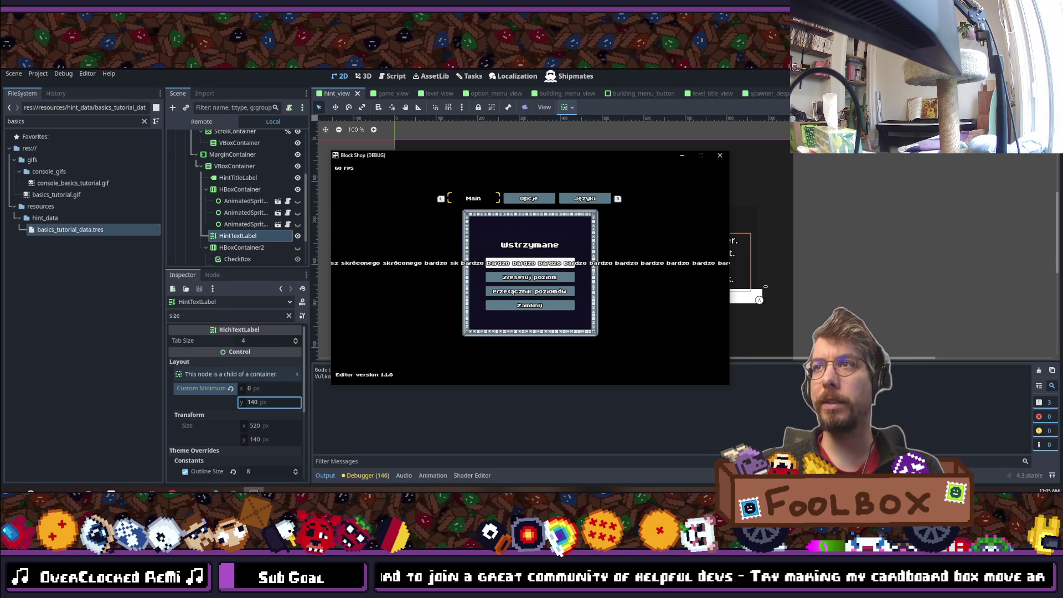
Step: Switch the game language to Türkçe from the pause menu's language options
key(Escape)
key(Escape)
key(e)
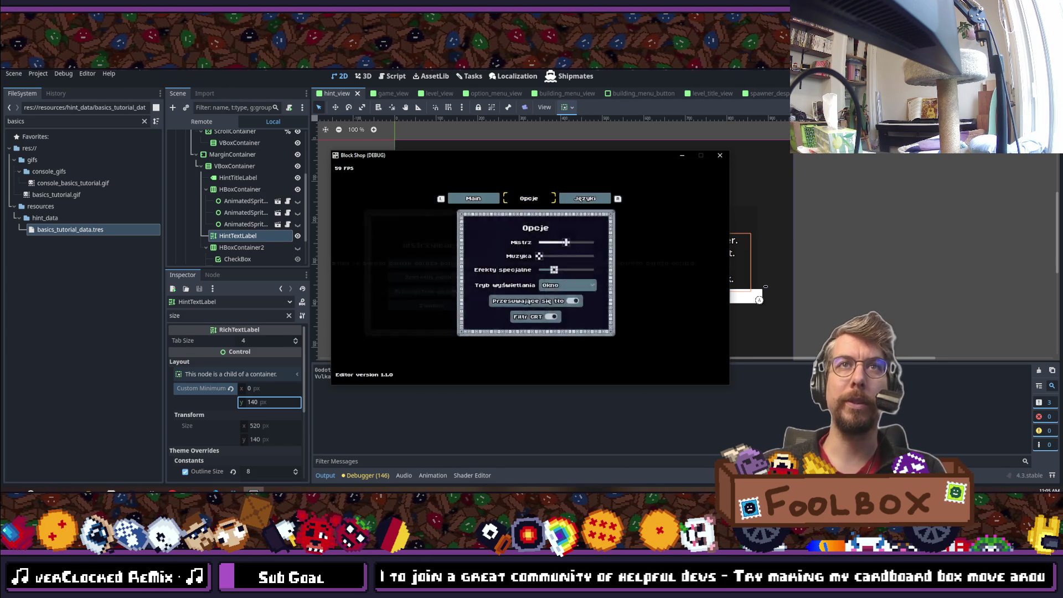
key(e)
key(Down)
key(Down)
key(Return)
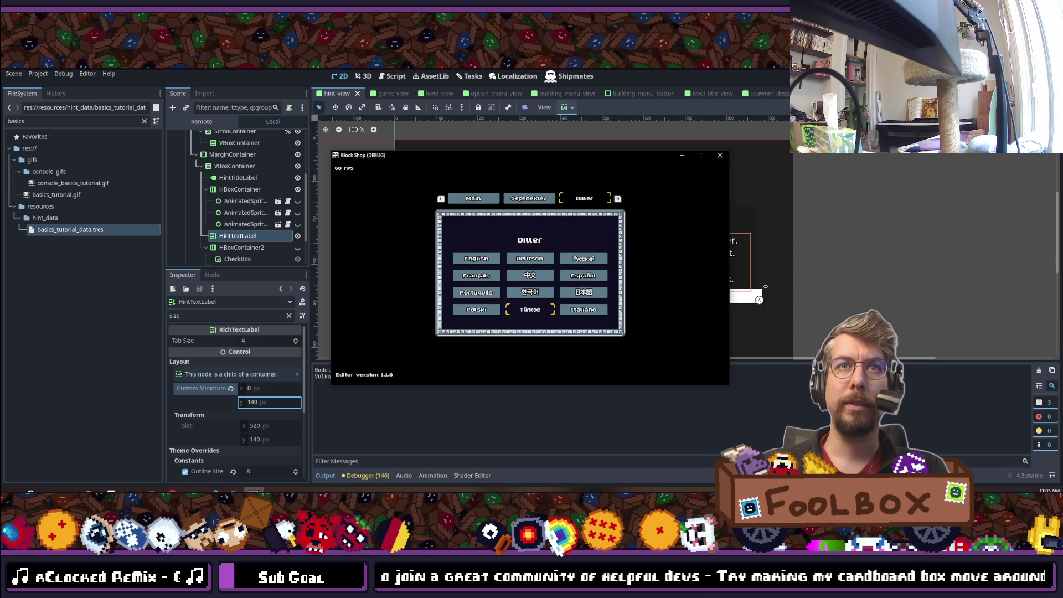
Step: Browse the Turkish hints down to Sıkıştırma, then pause the game
key(Escape)
key(Down)
key(Down)
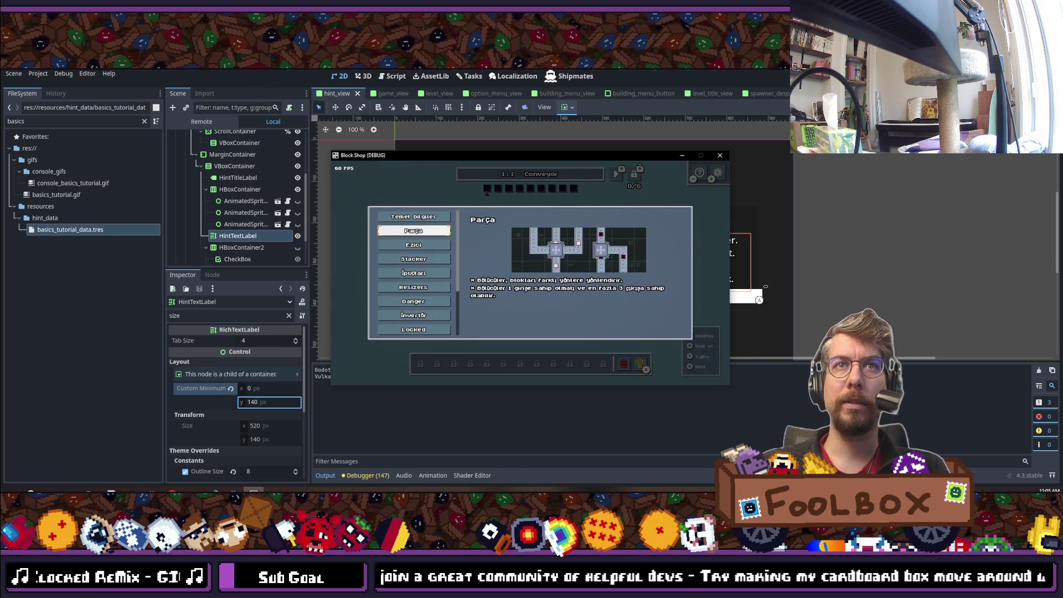
key(Down)
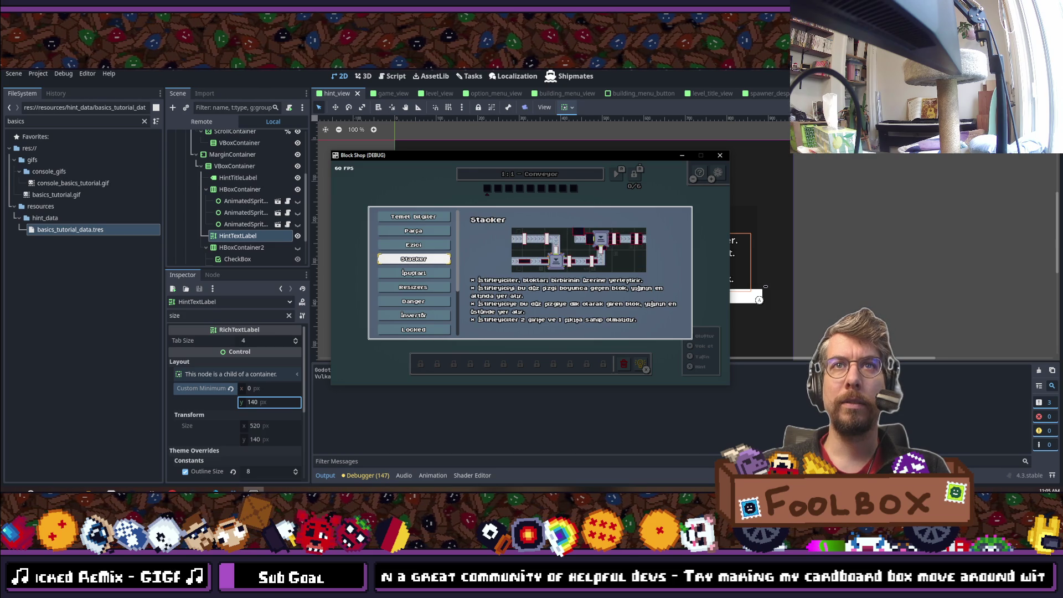
key(Down)
key(Down)
key(Down)
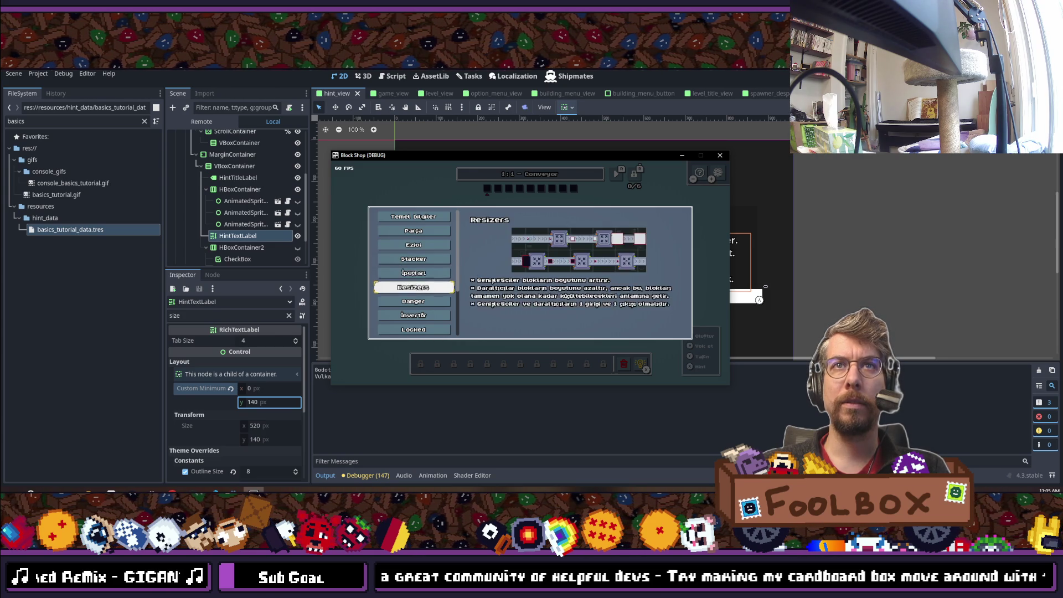
key(Down)
key(Down)
key(Down)
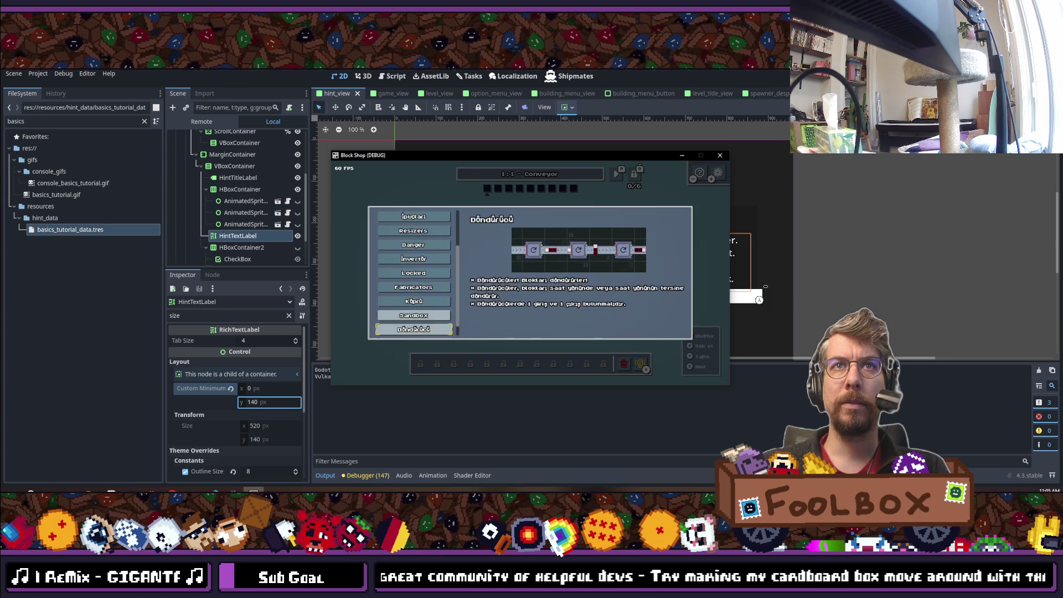
key(Escape)
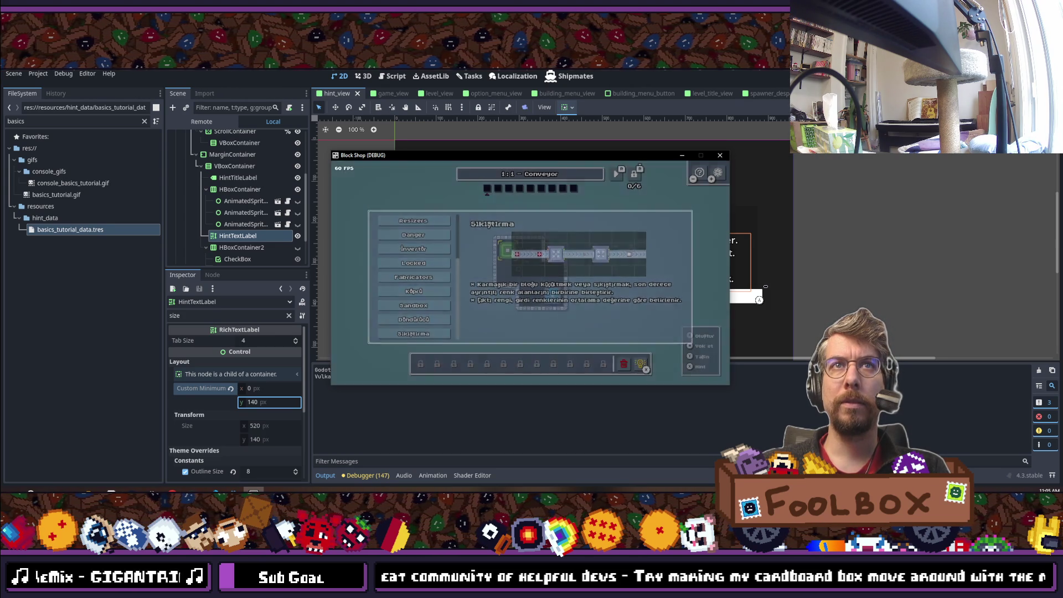
Step: Switch the game to Italiano and browse the hints down to Ponte
key(Return)
key(e)
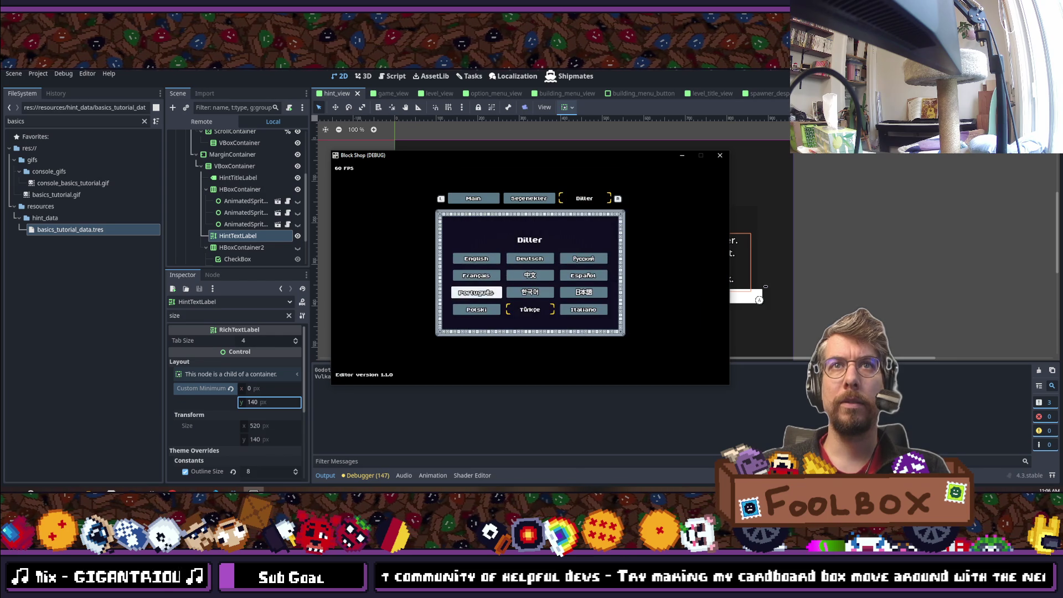
key(Return)
key(Escape)
key(h)
key(Down)
key(Down)
key(Down)
key(Down)
key(Down)
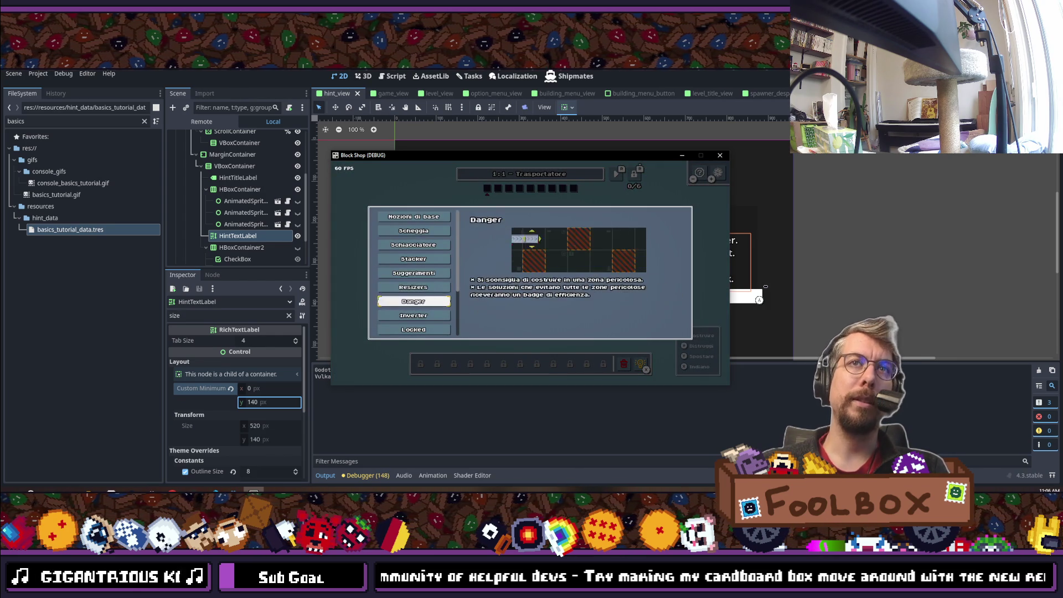
key(Down)
key(Down)
key(Down)
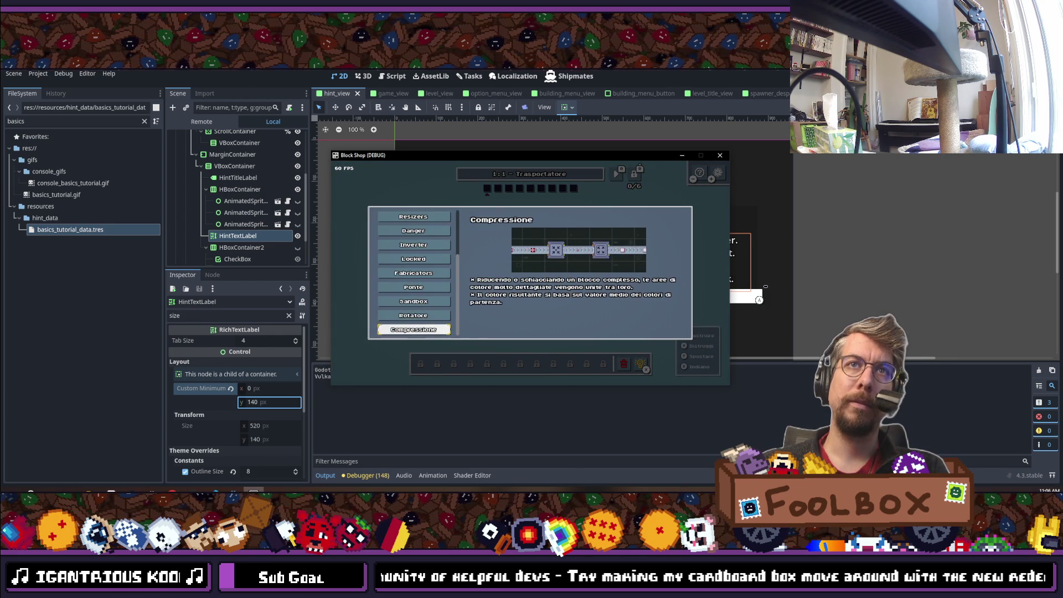
key(Escape)
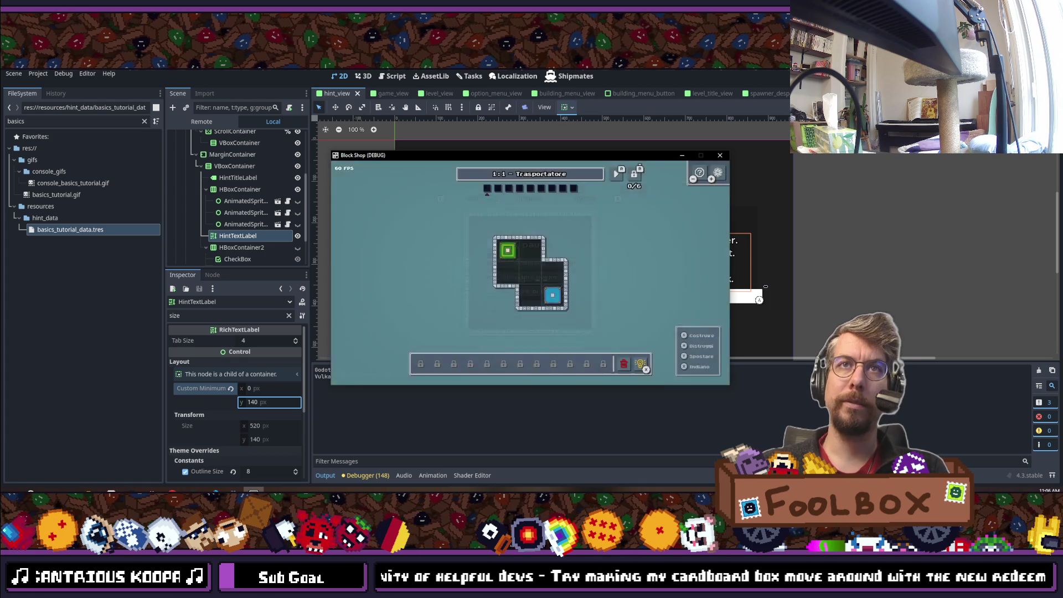
Step: Set the game language back to English
key(Escape)
key(Down)
key(Down)
key(Up)
key(Up)
key(e)
key(e)
key(Down)
key(Down)
key(Up)
key(Up)
key(Return)
key(Escape)
key(Escape)
Step: Quit the running game and confirm Yes
key(Down)
key(Down)
key(Down)
key(Return)
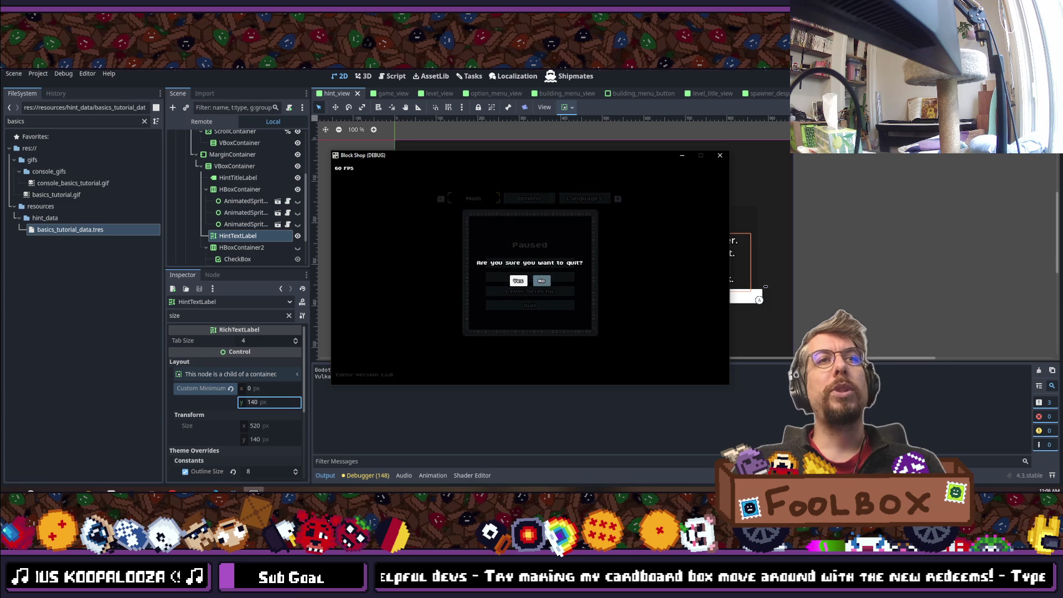
key(Return)
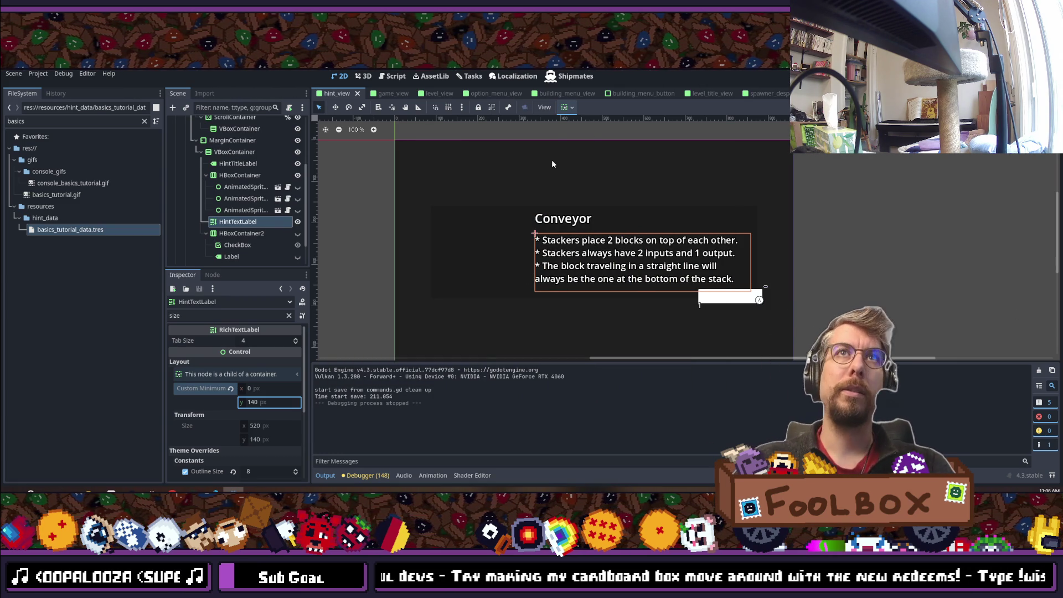
Step: Add a Design task 'Save selected language' to To Do and move it to second place
click(470, 78)
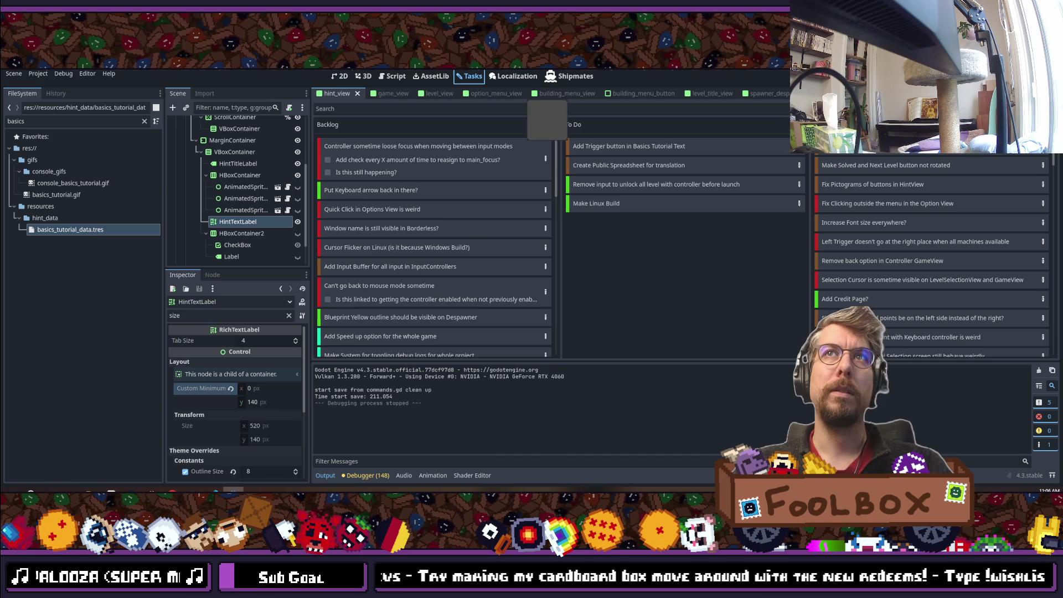
click(817, 165)
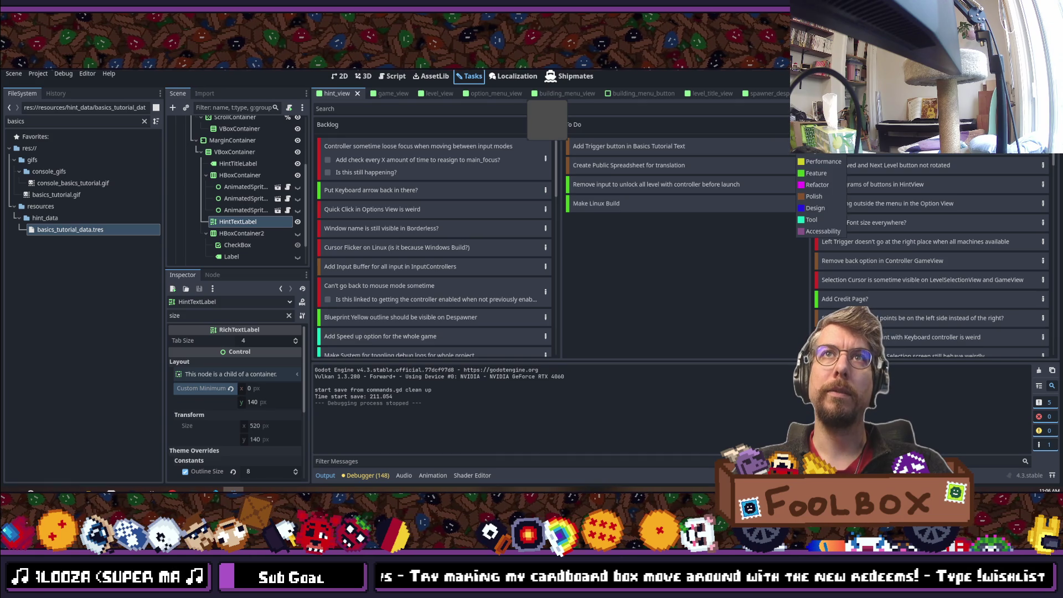
click(825, 208)
text(Save)
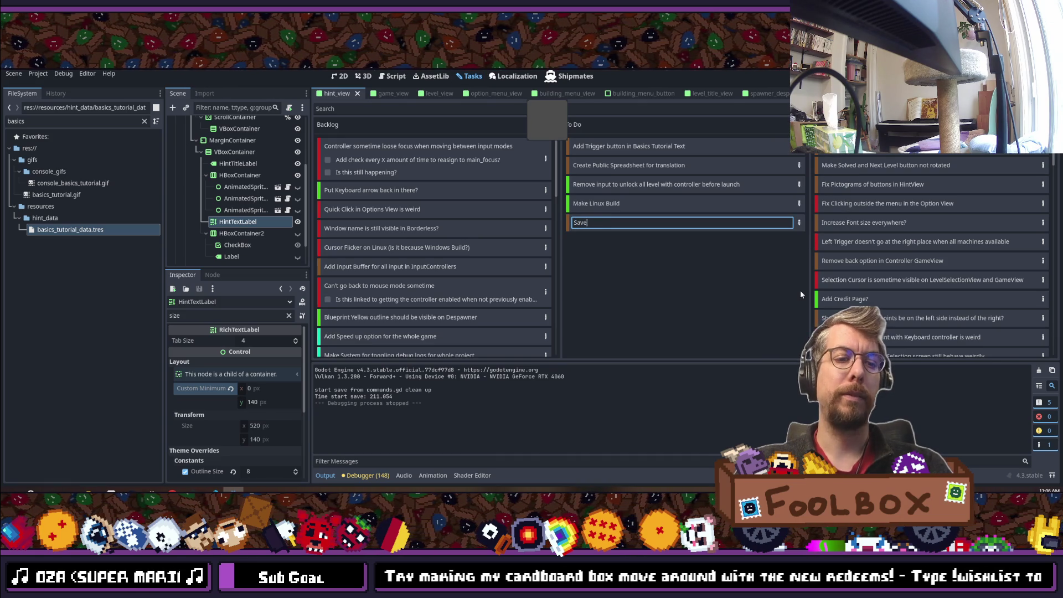
text( selected language)
key(Return)
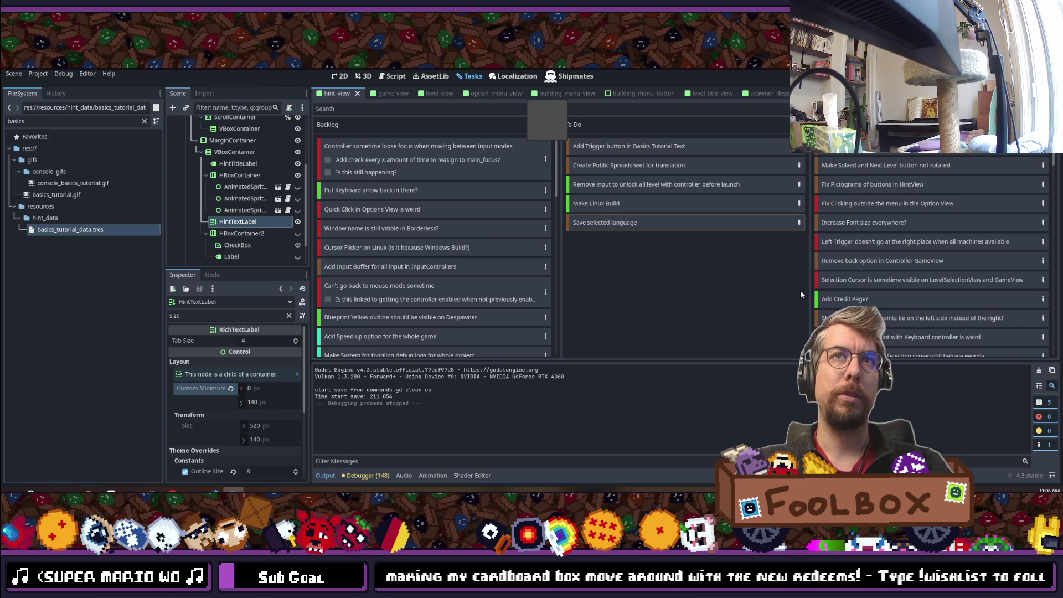
mouse_move(625, 224)
mouse_down()
mouse_move(675, 124)
mouse_move(646, 145)
mouse_up()
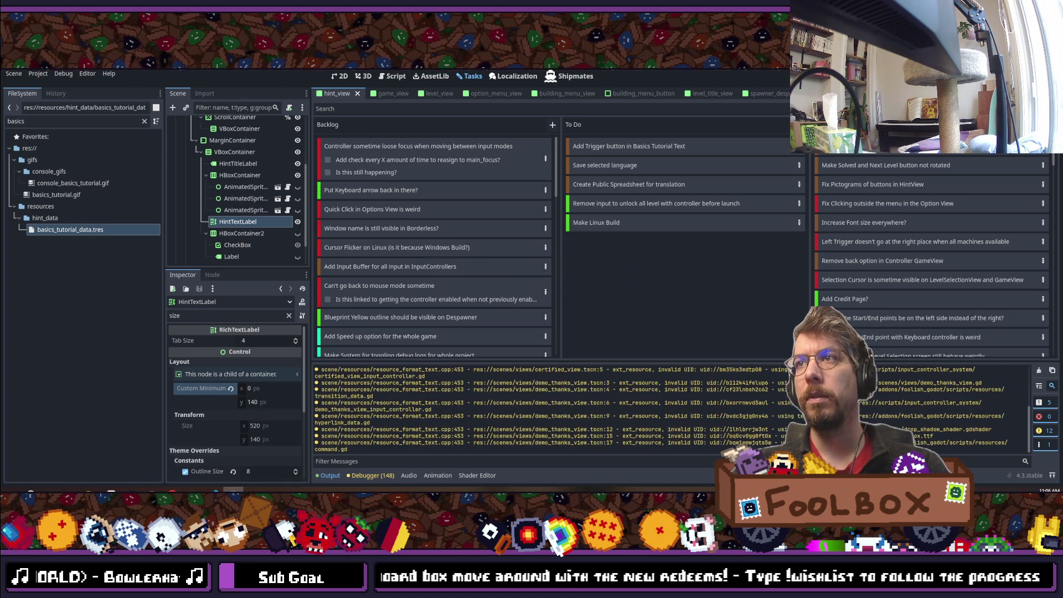
key(alt+Tab)
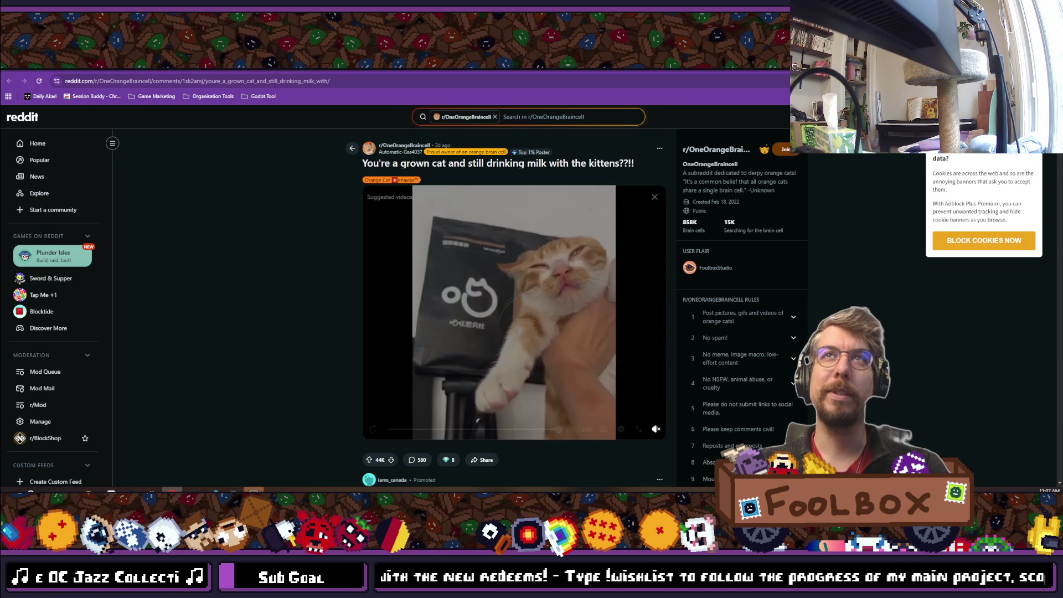
Step: Switch back from the browser to the Godot editor and run the project
key(ctrl+Tab)
key(alt+Tab)
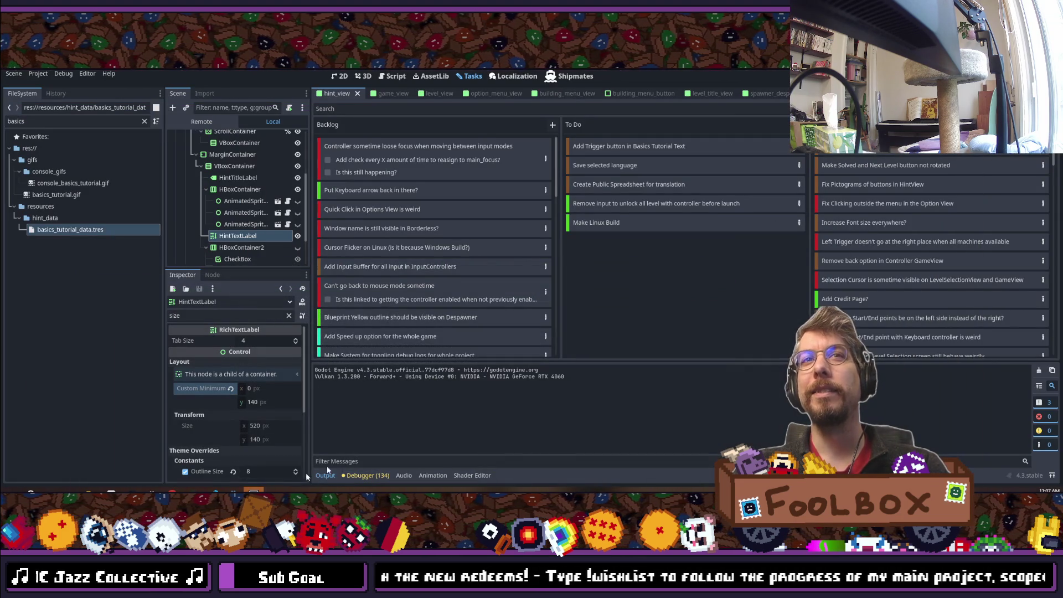
key(F5)
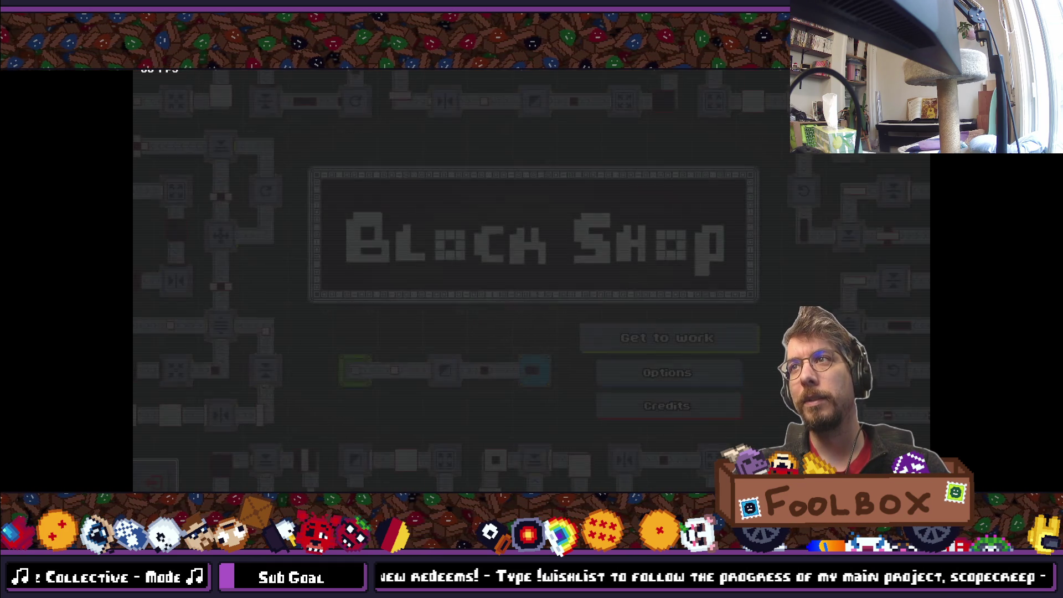
Step: Choose Get to work and start level 1:1 Conveyor from the level grid
click(667, 339)
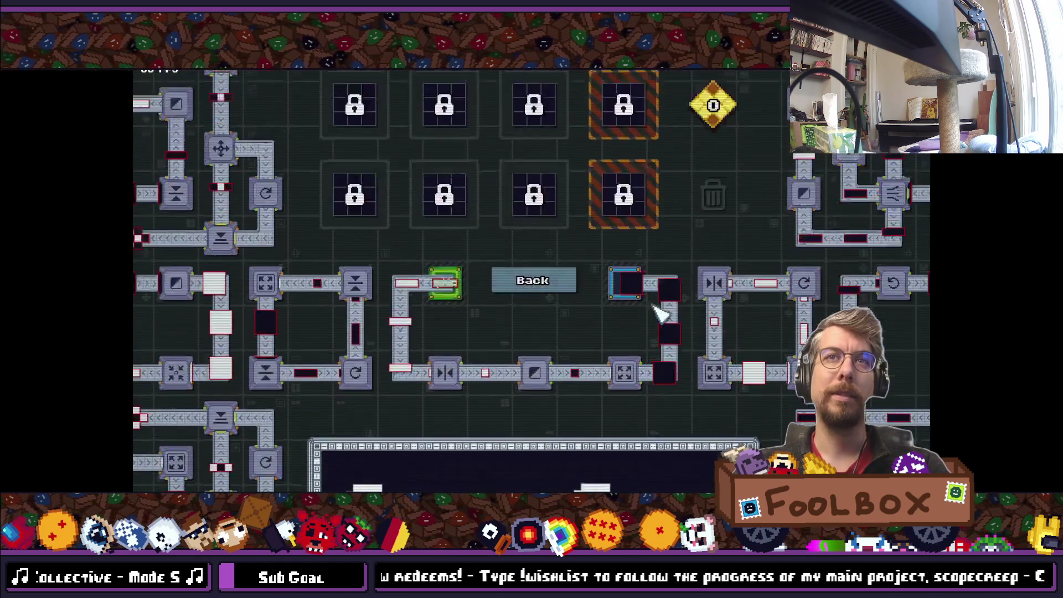
click(352, 202)
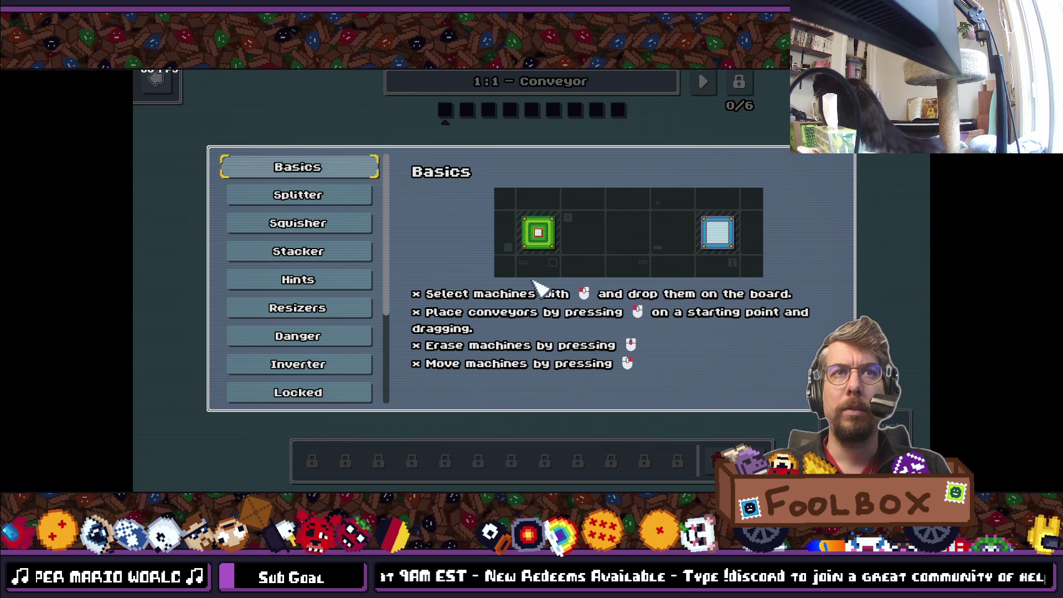
Step: Browse the tutorial pages by controller through Fabricators, Rotator, Sandbox and Compression, back to Hints
key(Down)
key(Down)
key(Up)
key(Up)
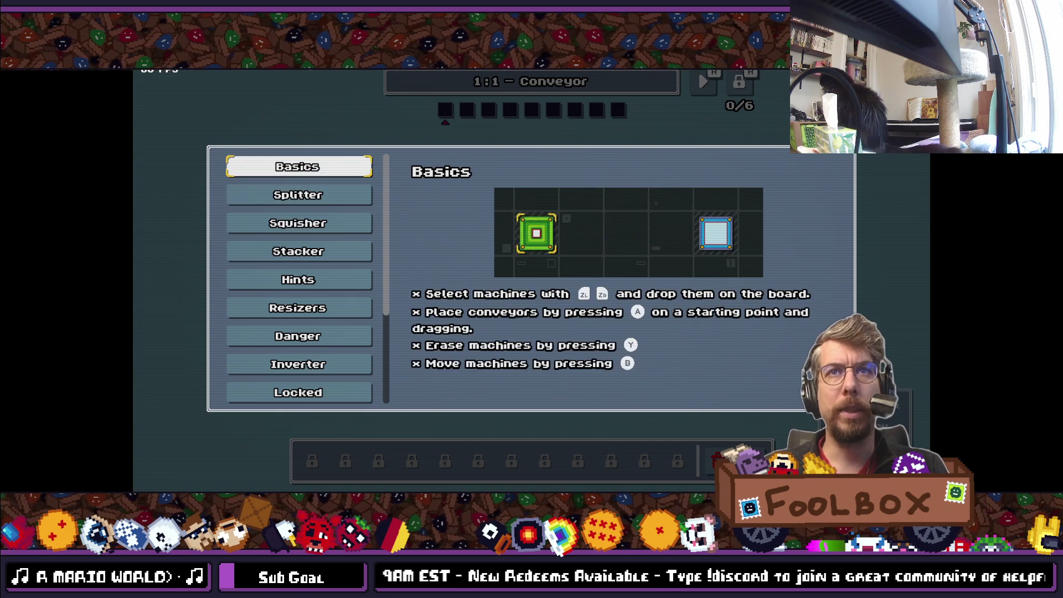
key(Down)
key(Down)
key(Down)
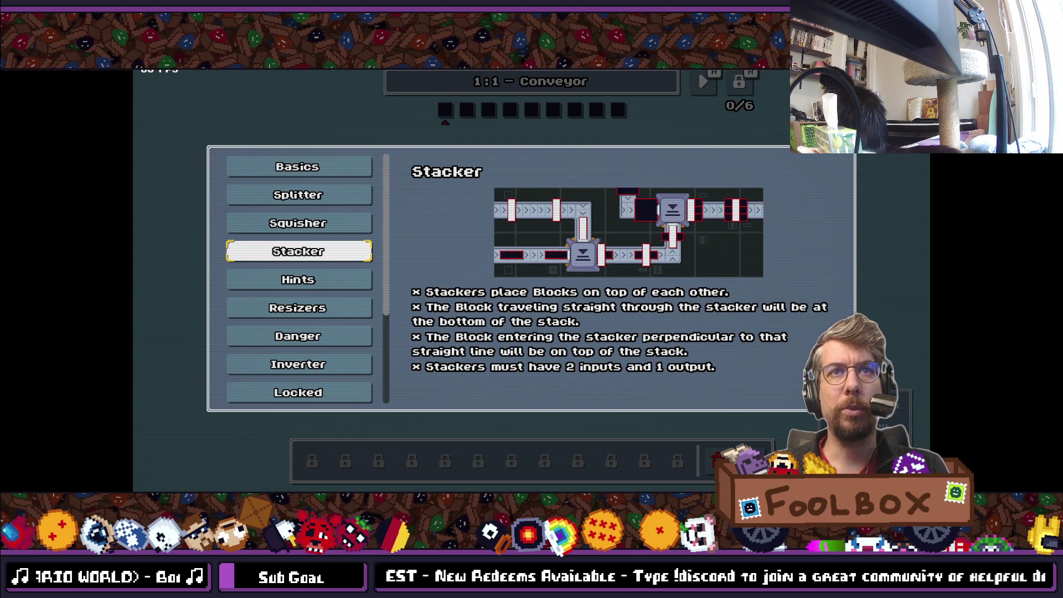
key(Down)
key(Down)
key(Down)
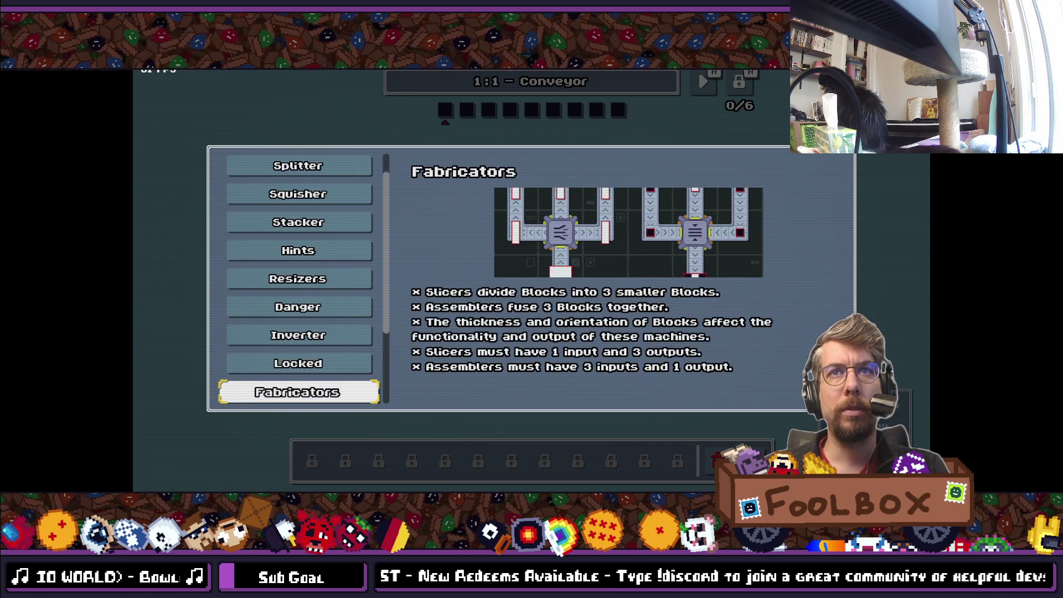
key(Down)
key(Down)
key(Down)
key(Up)
key(Down)
key(Down)
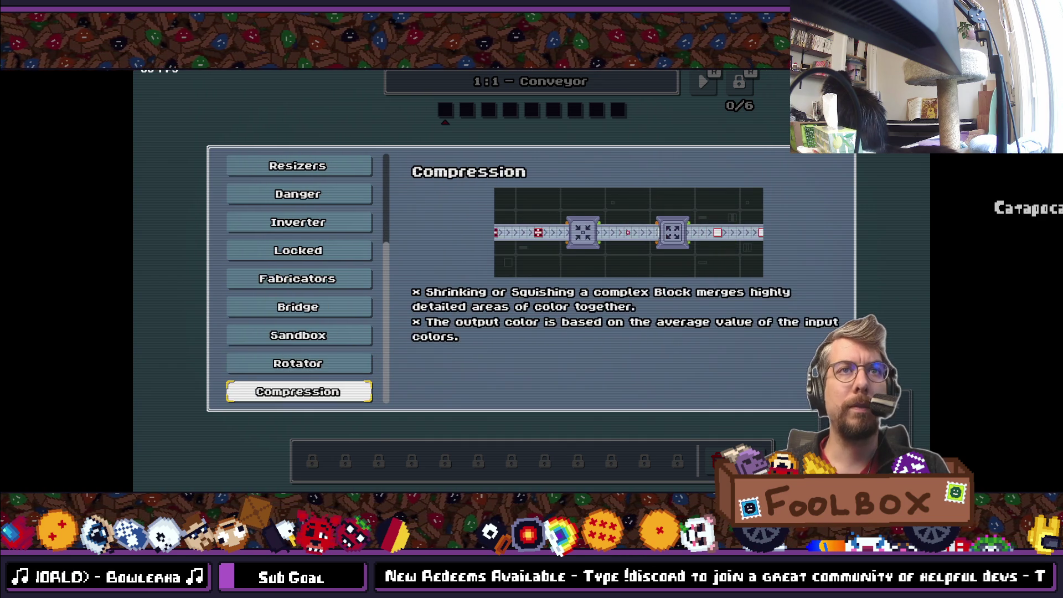
key(Up)
key(Up)
key(Up)
key(Up)
key(Up)
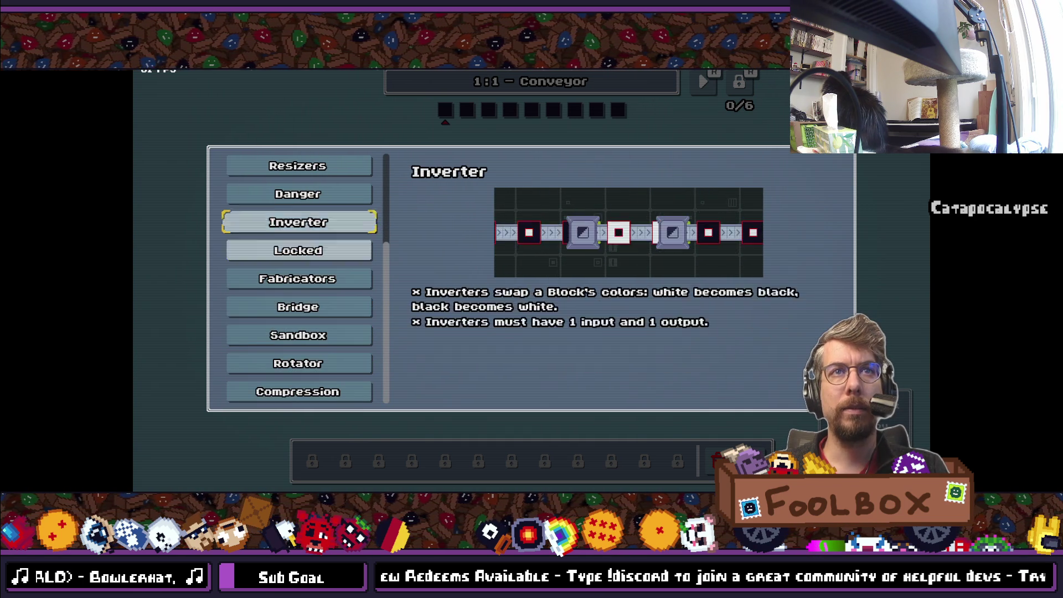
Step: Toggle repeatedly between the Basics and Splitter tutorial pages, finishing on Basics
key(Up)
key(Up)
key(Up)
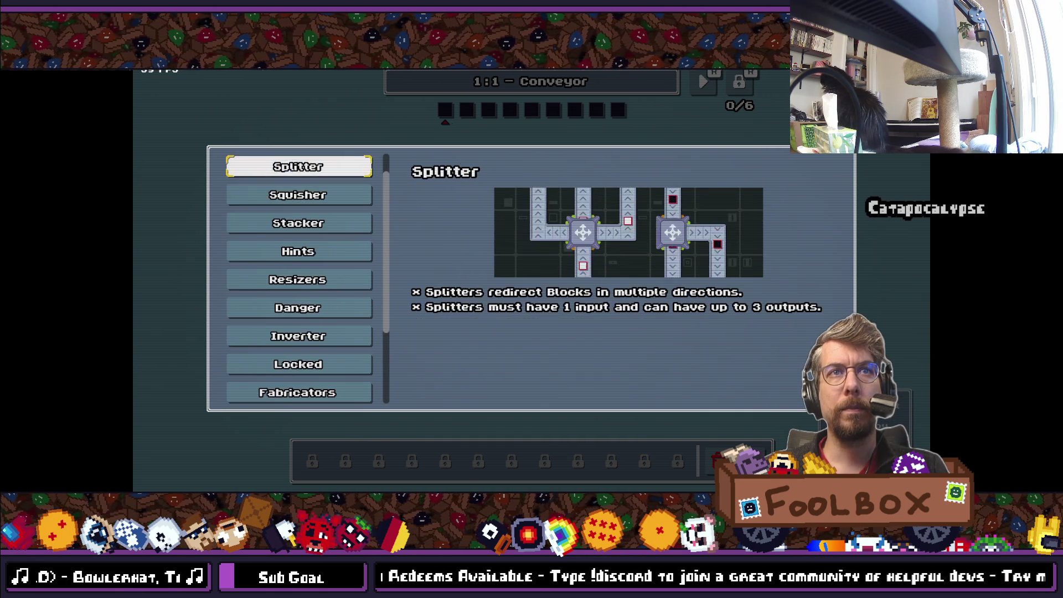
key(Down)
key(Up)
key(Down)
key(Up)
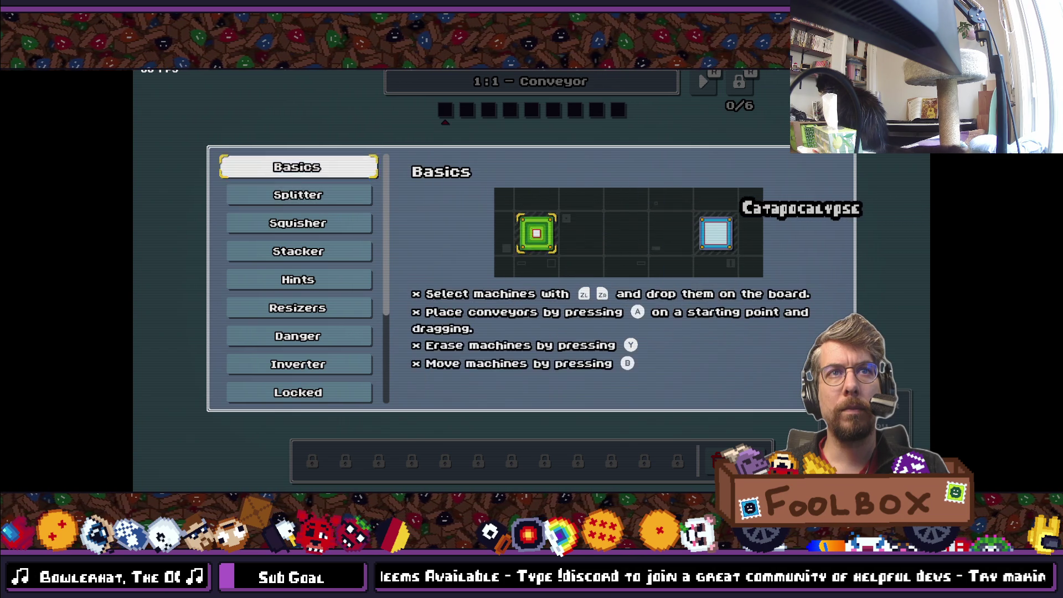
key(Down)
key(Up)
key(Down)
key(Up)
key(Down)
key(Up)
key(Down)
key(Up)
key(Down)
key(Up)
key(Down)
key(Up)
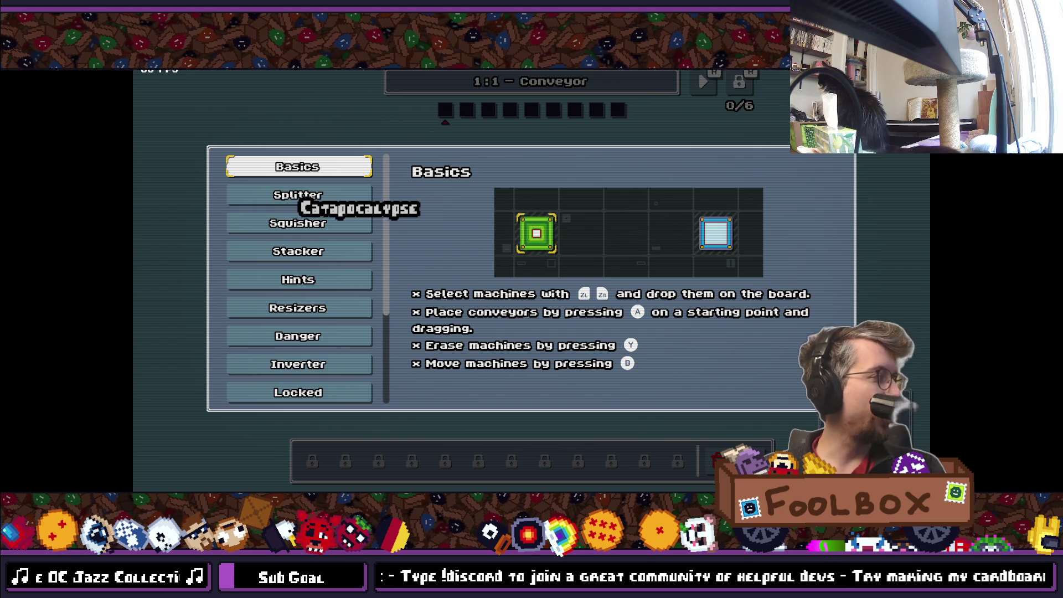
Step: Flip through the Splitter, Locked, Fabricators and Resizers tutorial pages, then return to Basics
key(Down)
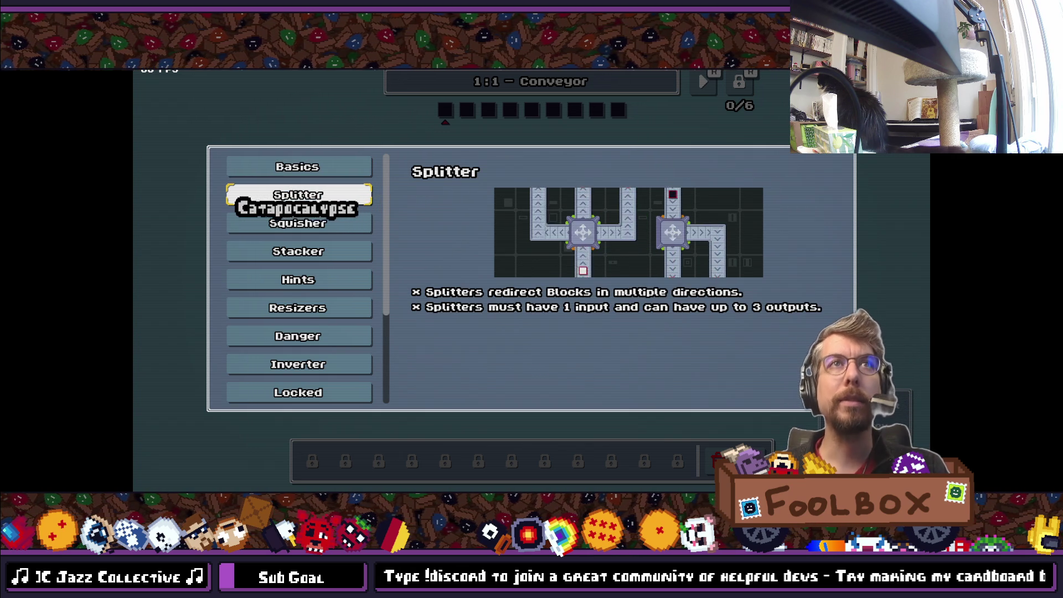
key(Up)
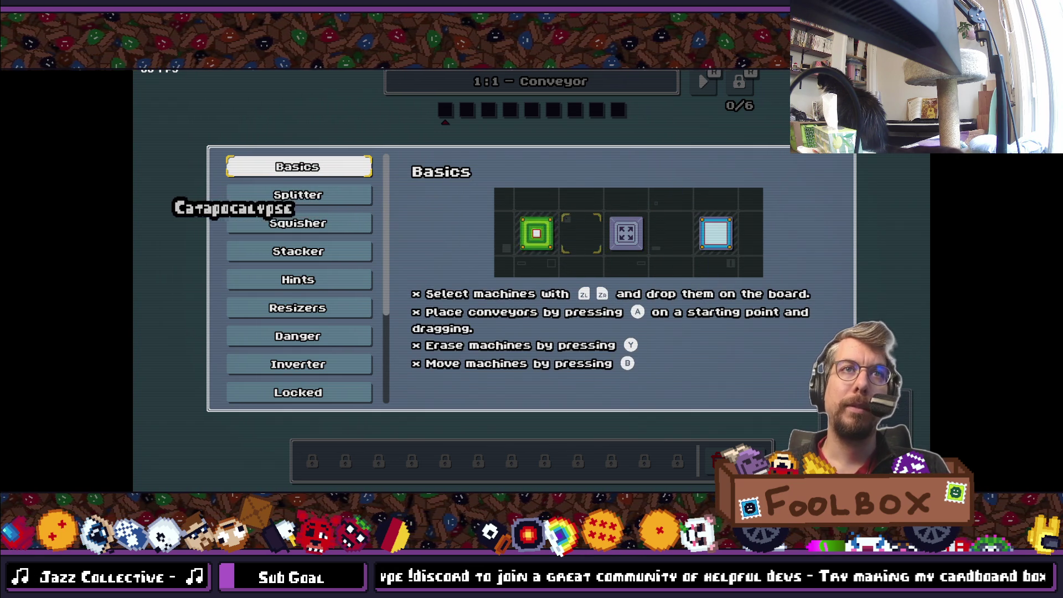
key(Down)
key(Down)
key(Down)
key(Down)
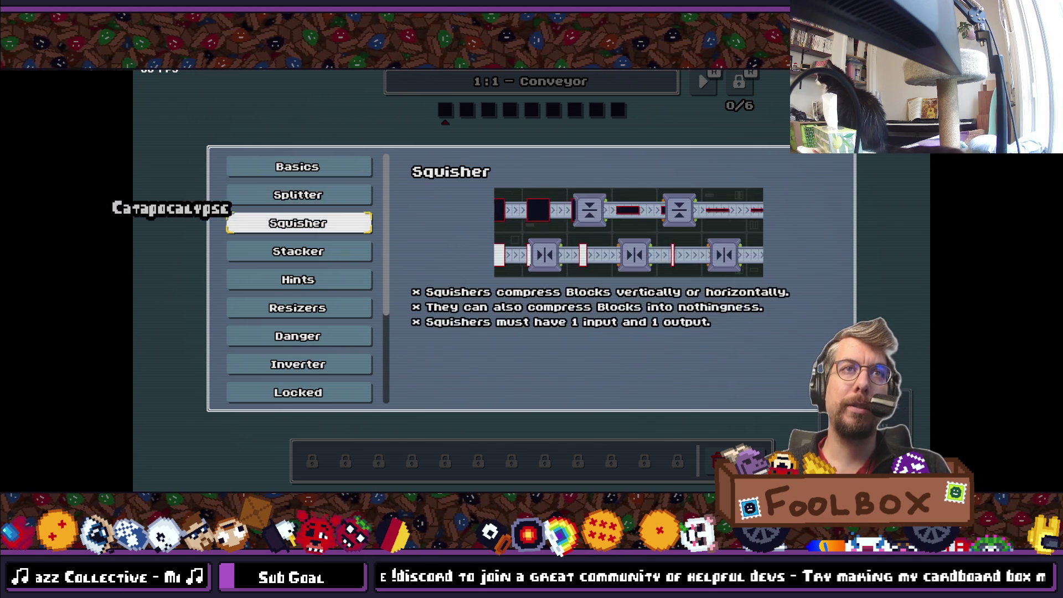
key(Down)
key(Down)
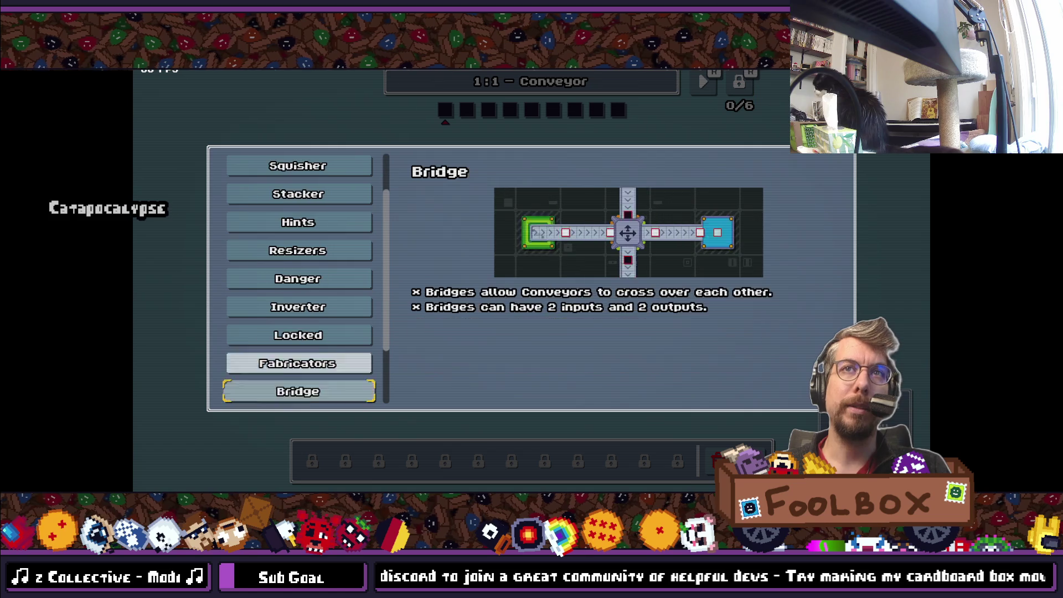
key(Up)
key(Down)
key(Up)
key(Up)
key(Up)
key(Up)
key(Up)
key(Up)
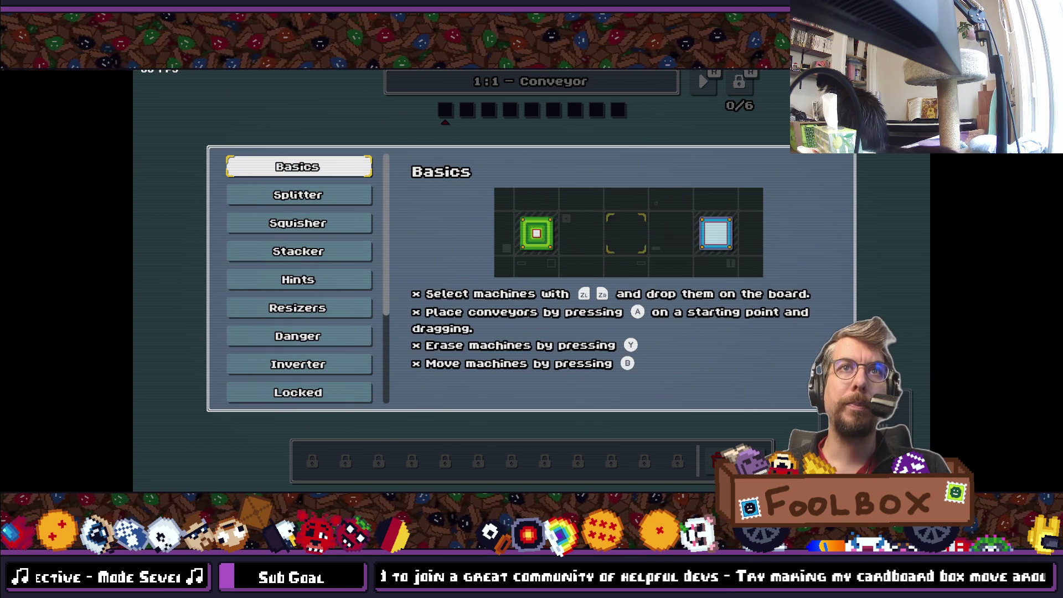
key(Down)
key(Up)
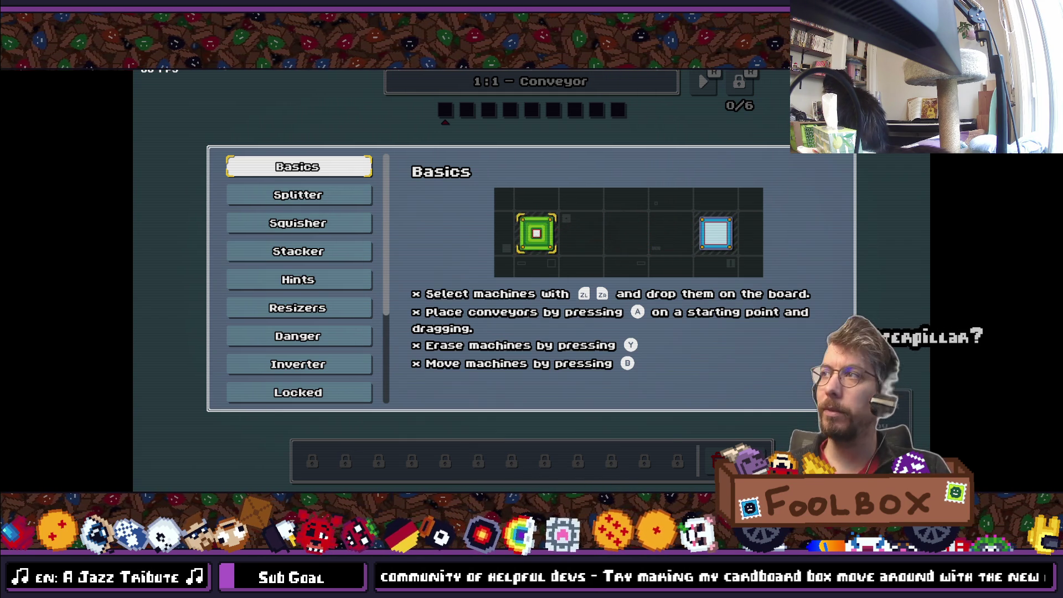
Step: Step down the hint list through Danger, Locked, Fabricators, Bridge and Rotator, then back to Danger
key(Down)
key(Down)
key(Down)
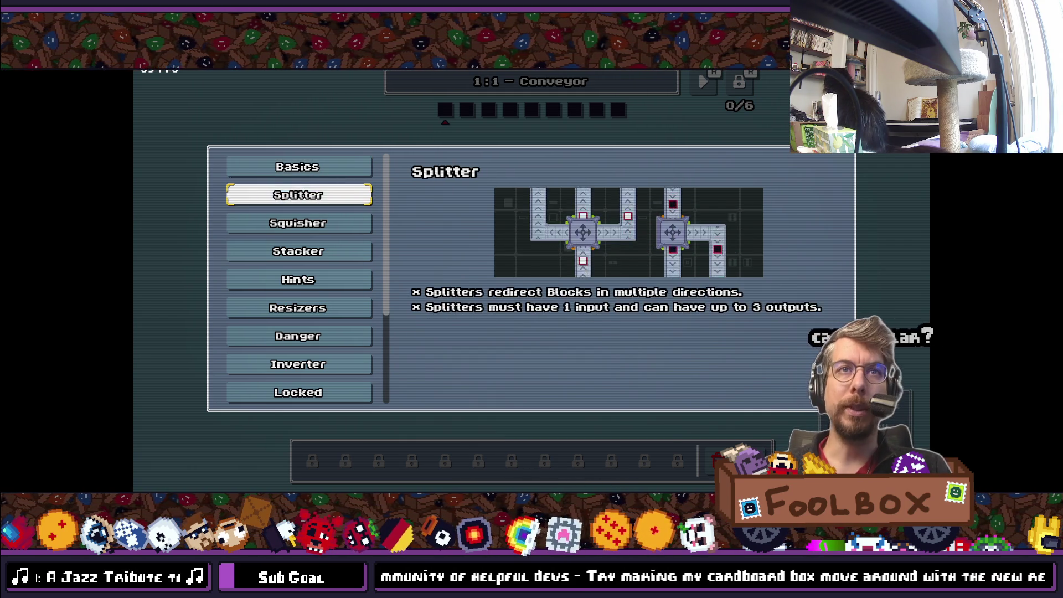
key(Down)
key(Down)
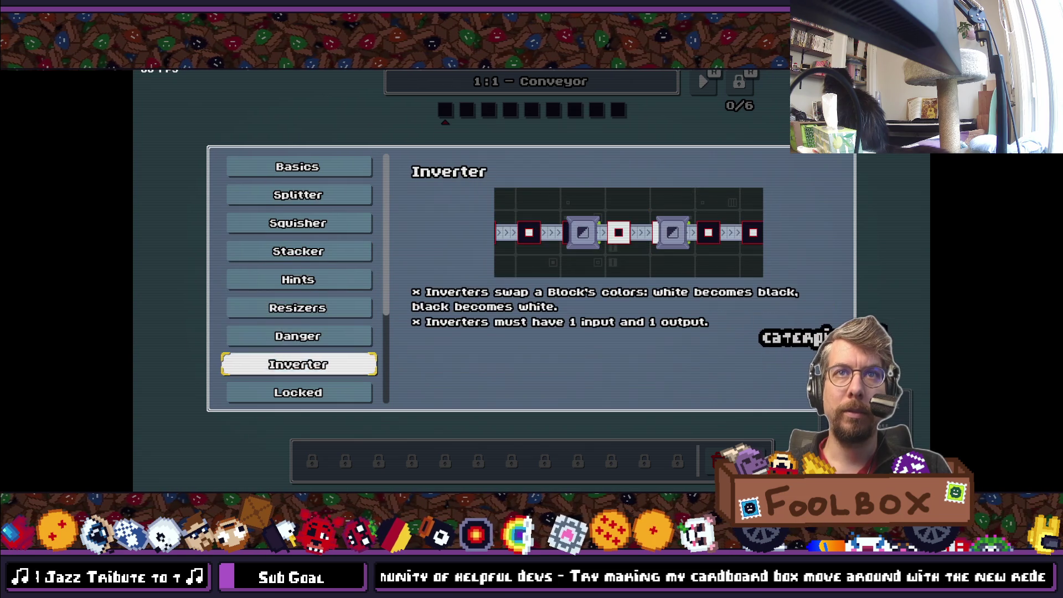
key(Down)
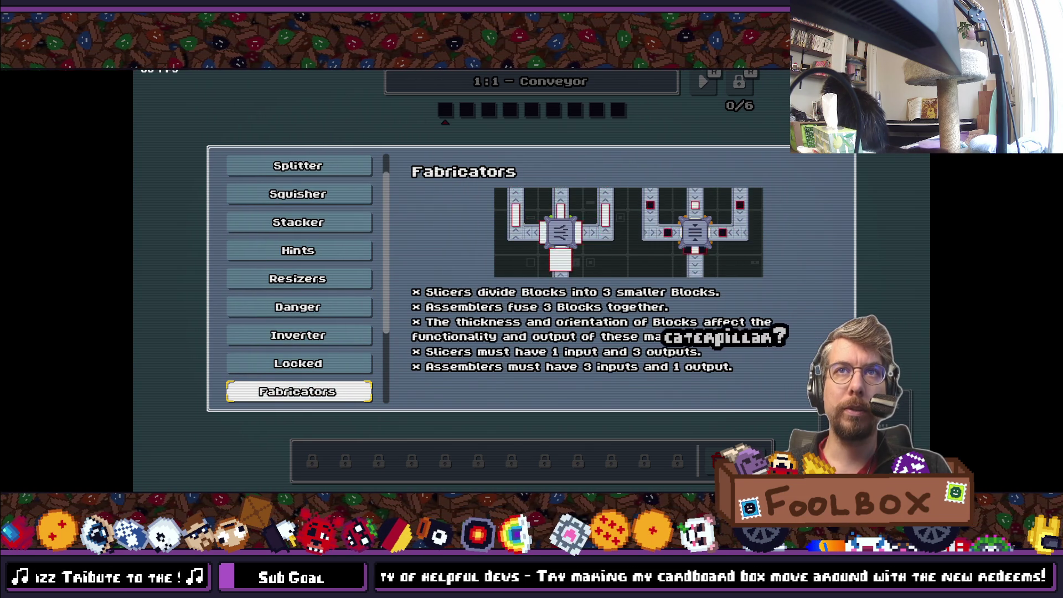
key(Down)
key(Down)
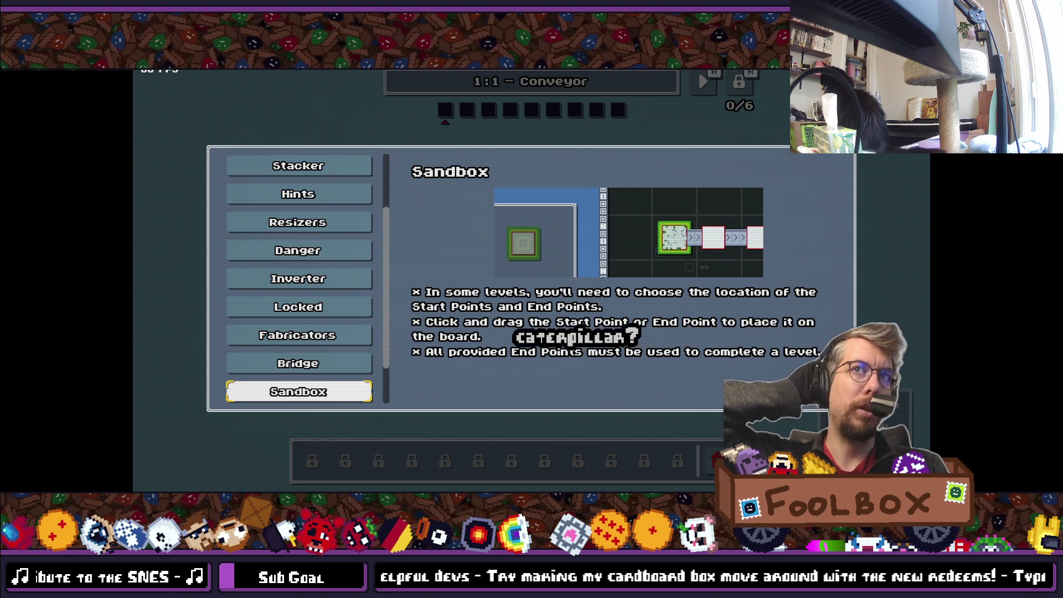
key(Down)
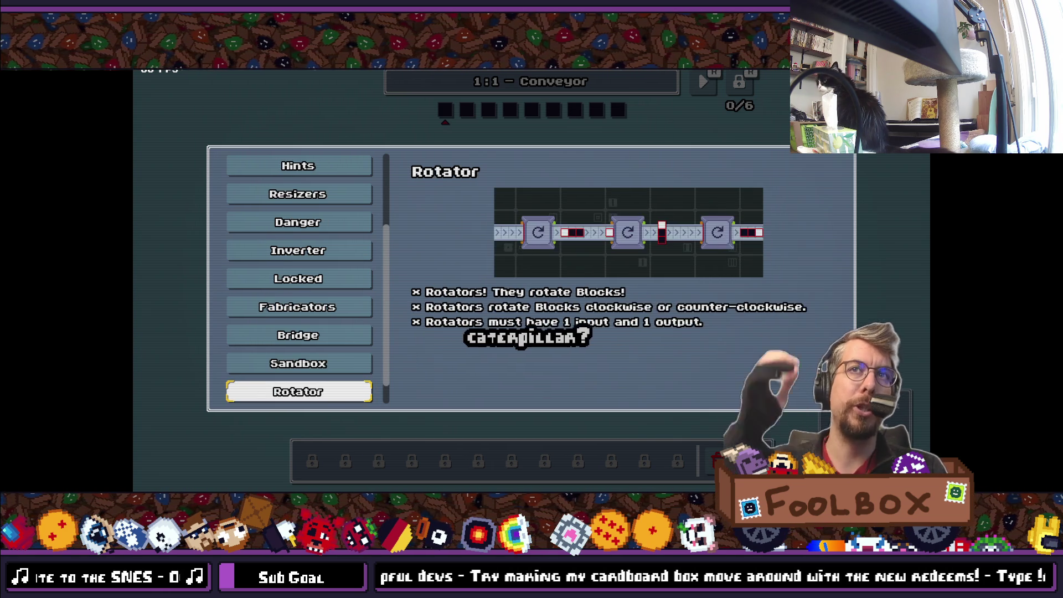
key(Down)
key(Up)
key(Up)
key(Up)
key(Up)
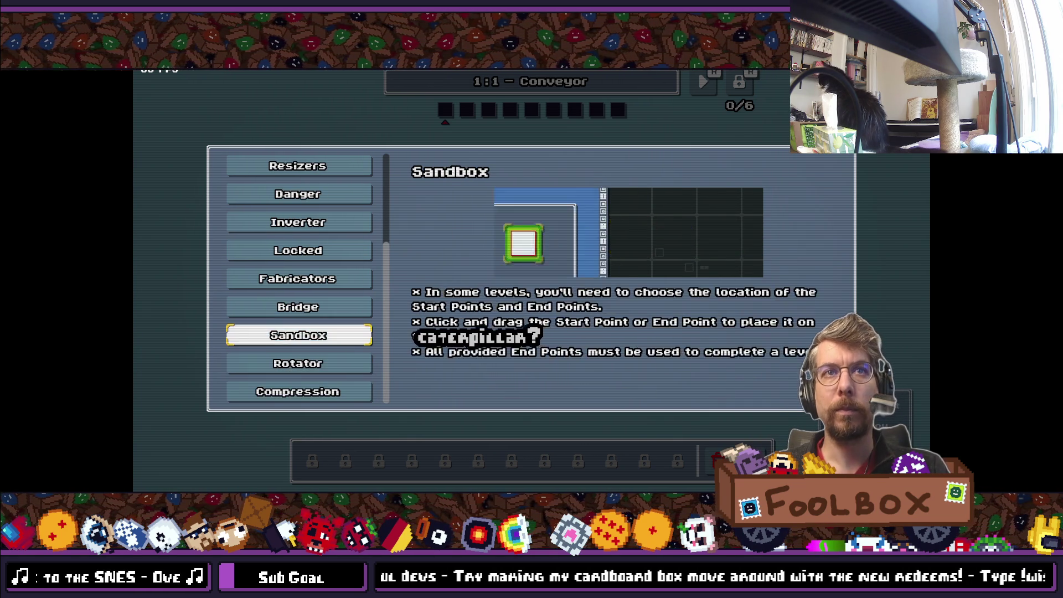
key(Up)
key(Up)
key(Up)
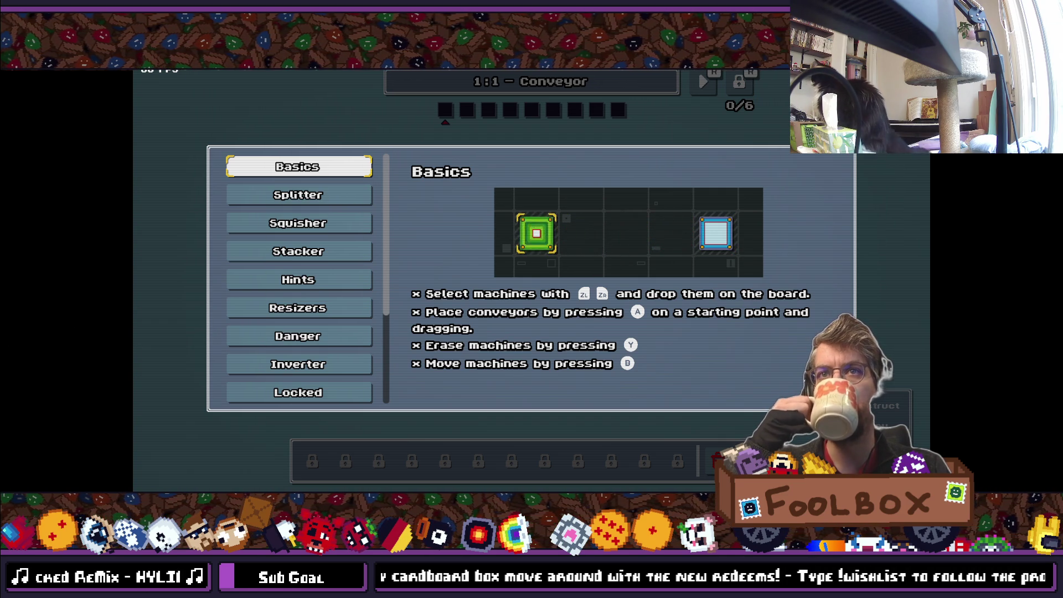
Step: Browse down to the Locked and Sandbox pages, then go back up to the Basics page
key(Down)
key(Down)
key(Down)
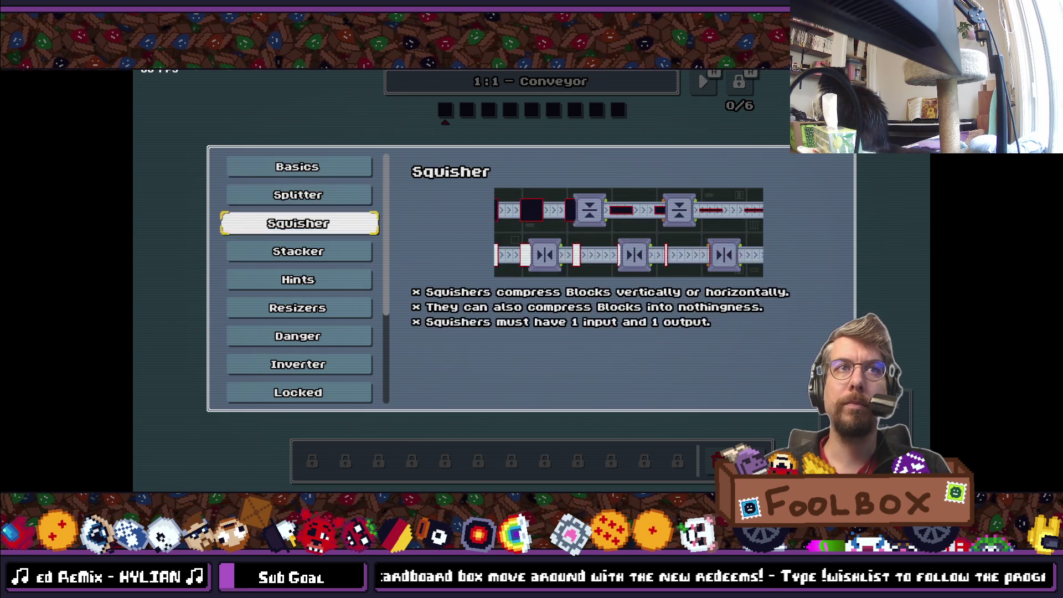
key(Down)
key(Down)
key(Down)
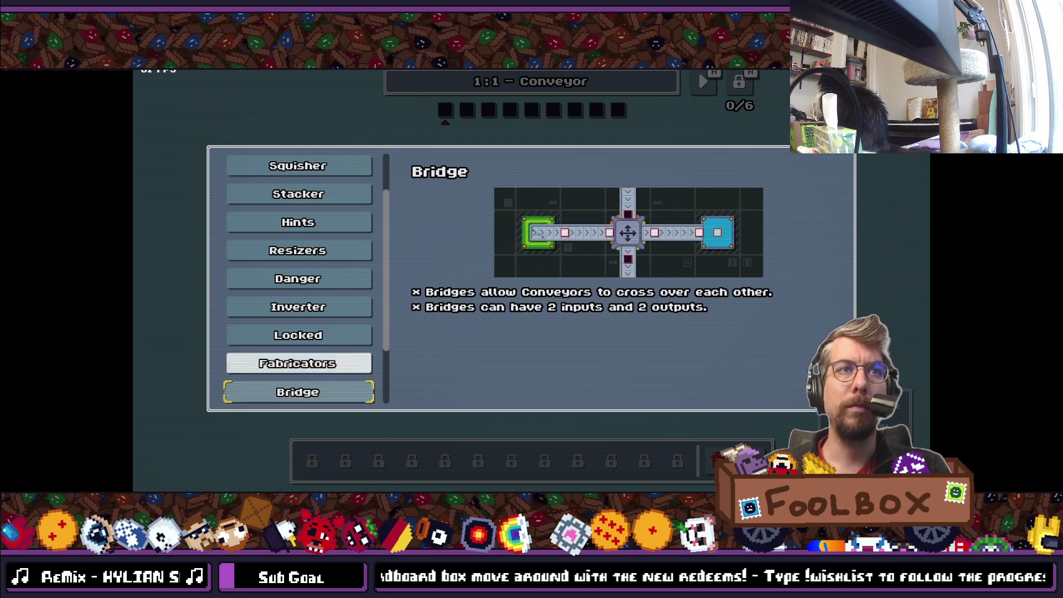
key(Up)
key(Down)
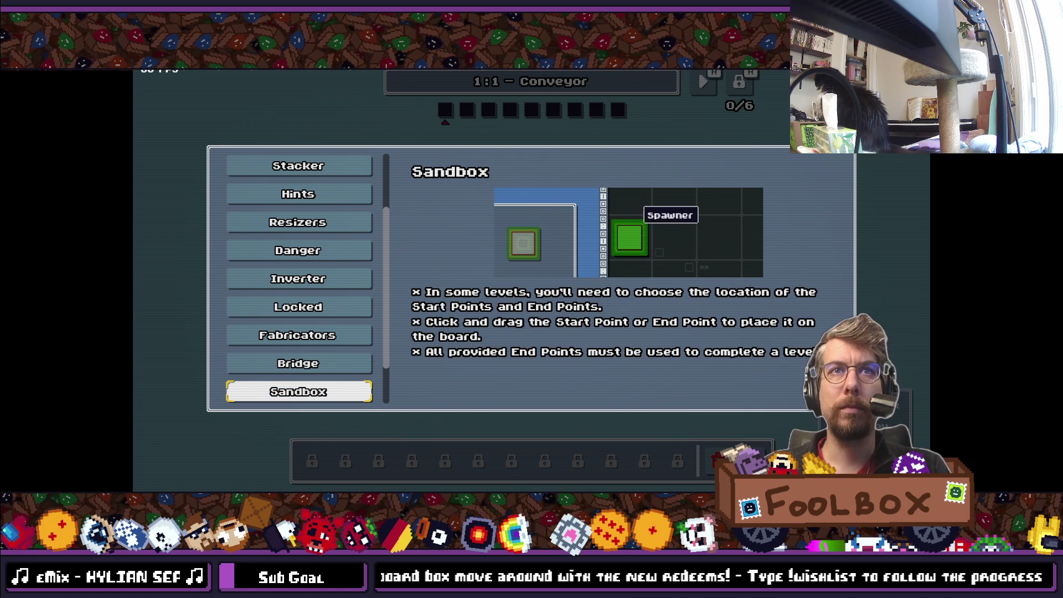
key(Up)
key(Up)
key(Up)
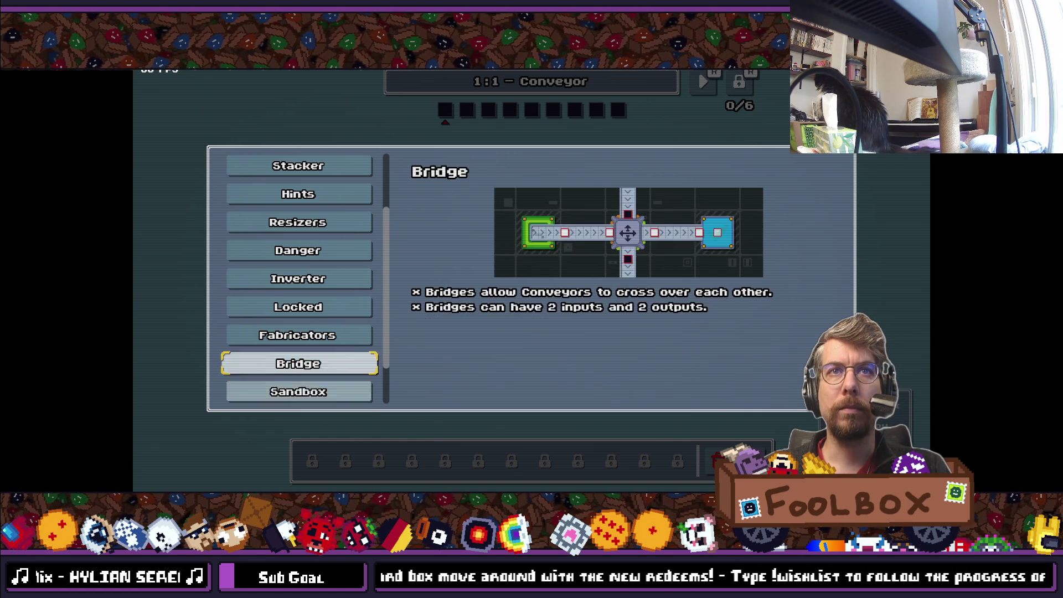
key(Up)
key(Up)
key(Up)
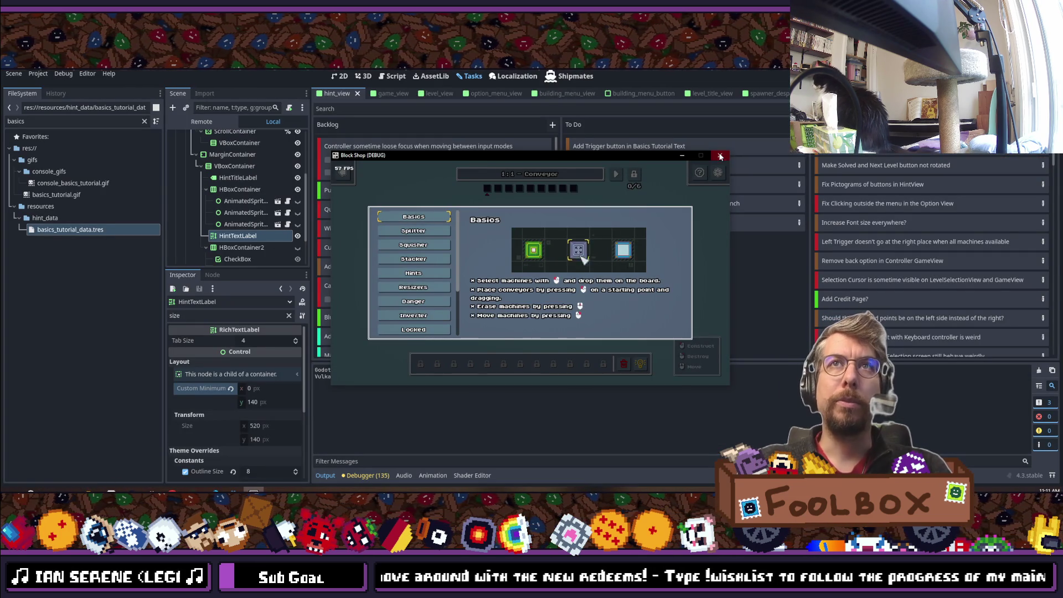
Step: Close the running game and copy the English KEY_TUTORIAL_BASICS_DESCRIPTION text from the localization table
click(720, 155)
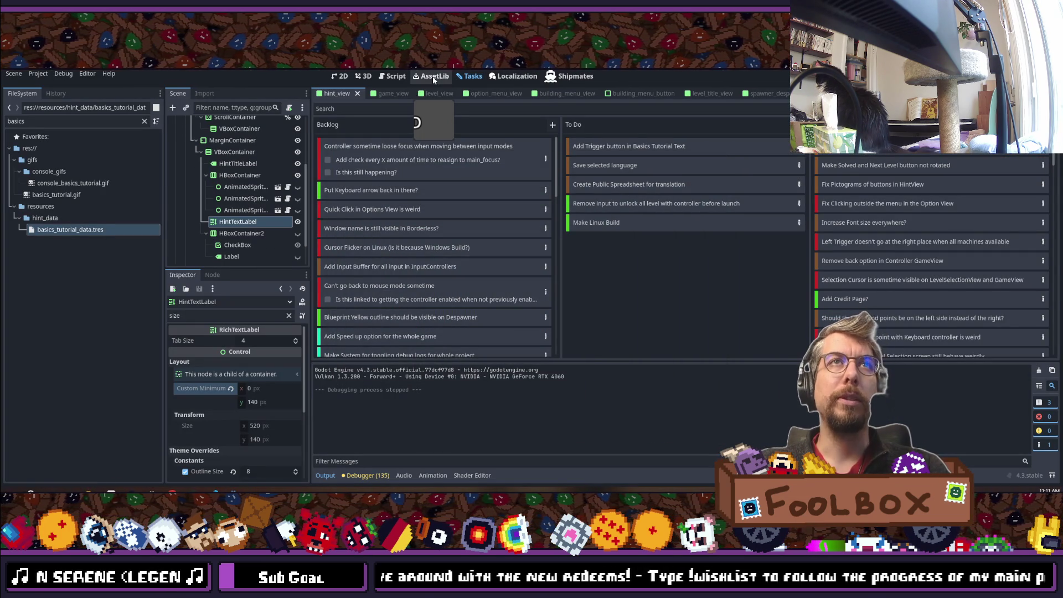
click(509, 80)
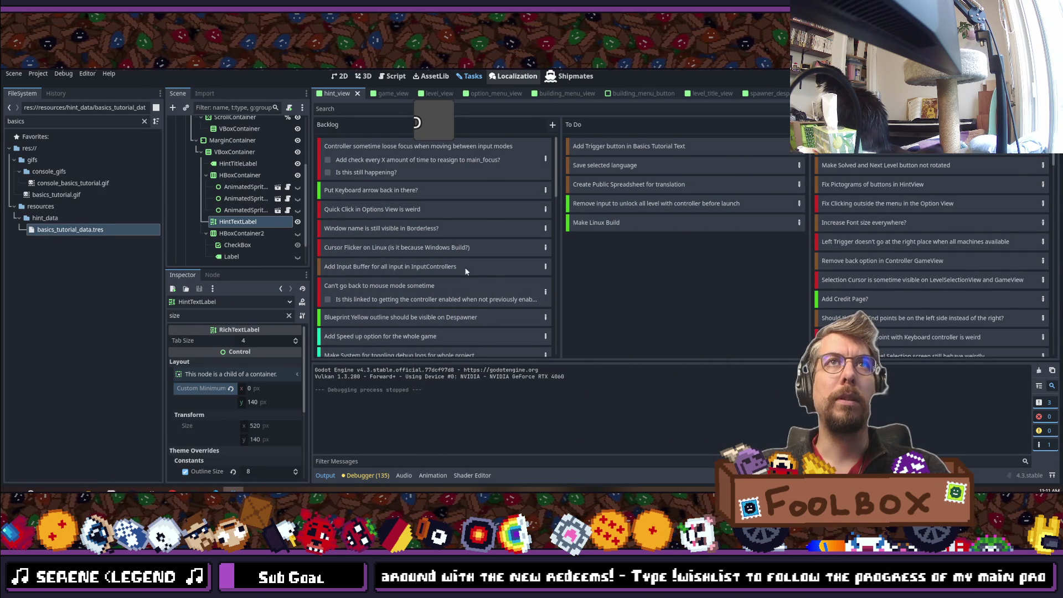
click(508, 226)
key(ctrl+a)
Step: Paste the description into basics_tutorial_data.tres's Console Hint Text and reword a phrase to 'Start Point'
click(101, 231)
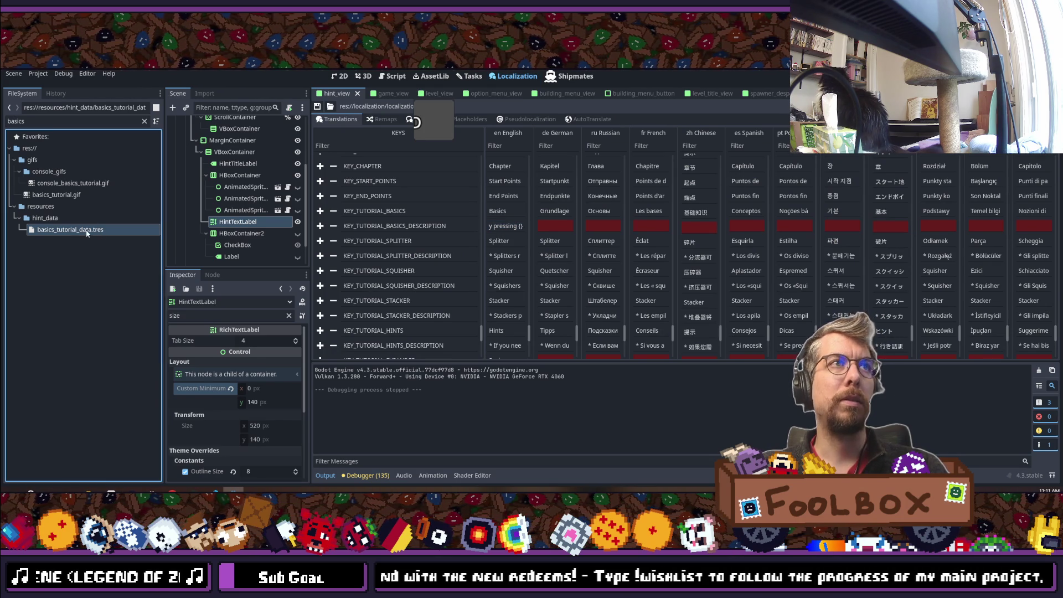
click(288, 316)
click(231, 438)
key(ctrl+v)
drag(216, 440, 252, 441)
text(Start Po)
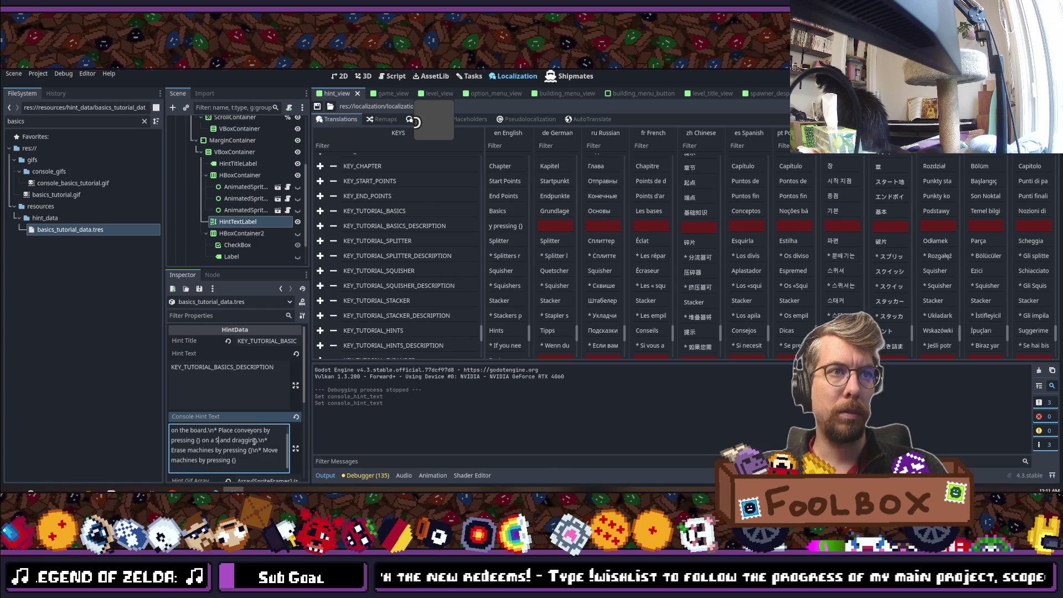
text(int)
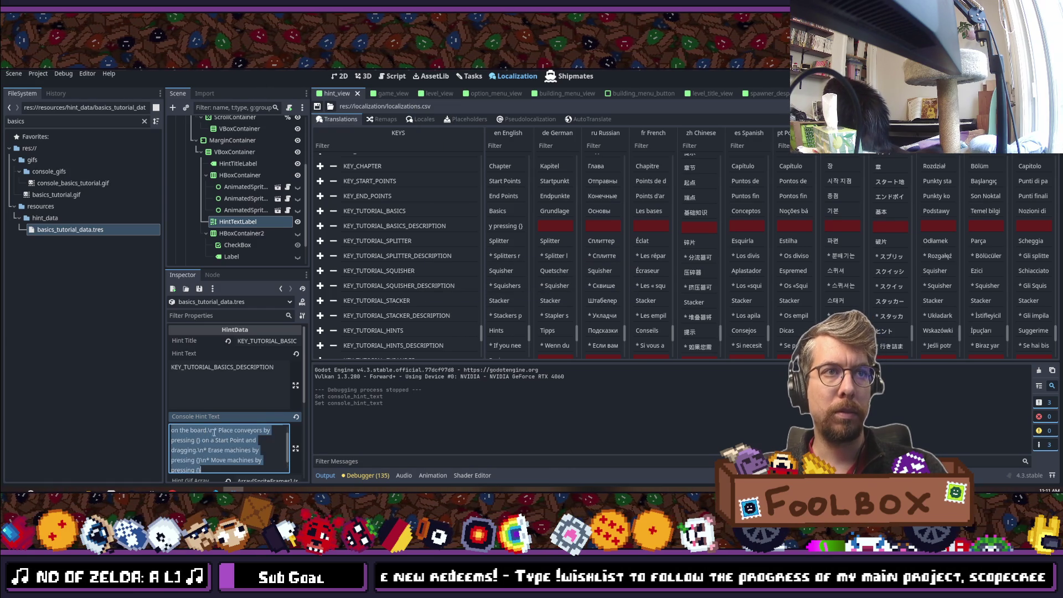
Step: Re-edit and confirm the English Basics description cell, then save the changes
double_click(499, 227)
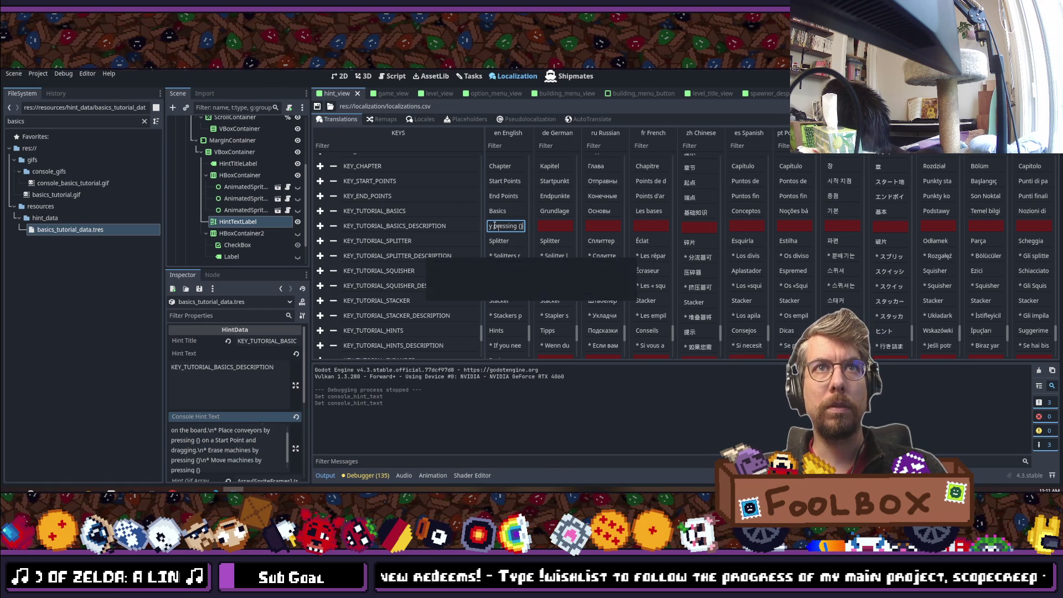
key(Return)
click(237, 461)
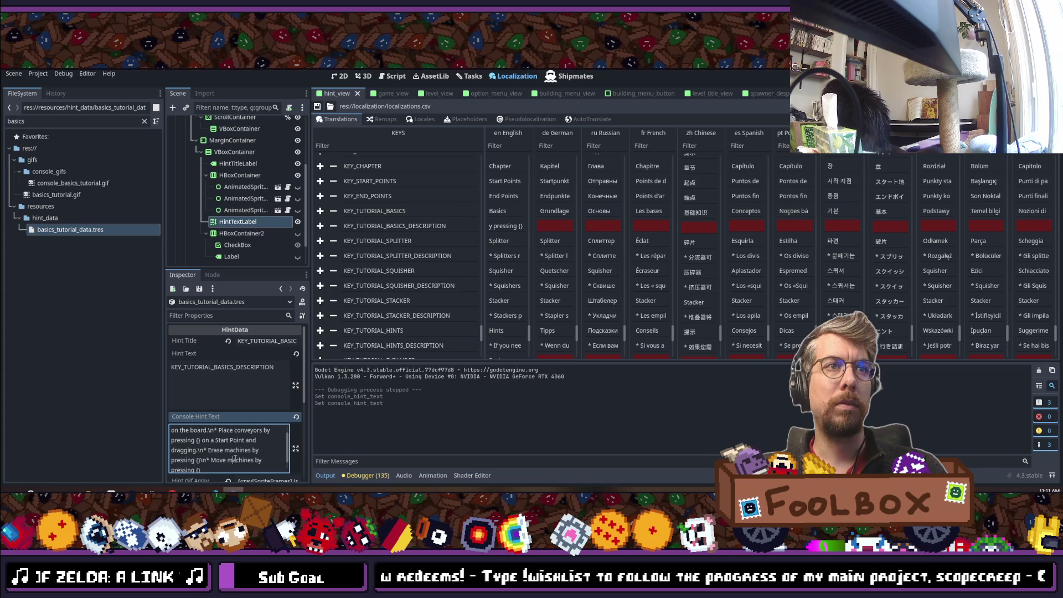
key(ctrl+s)
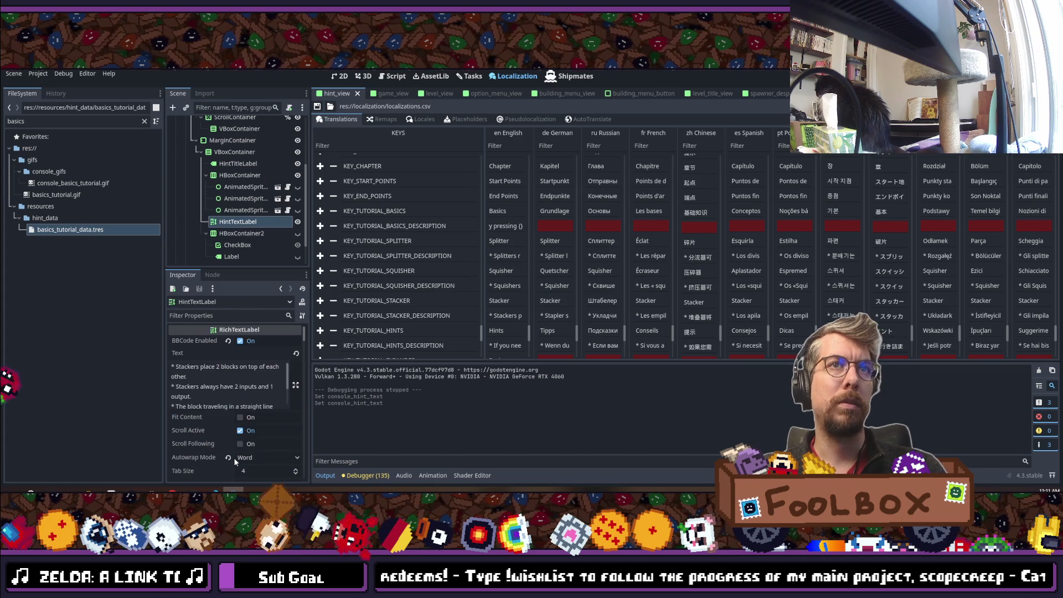
Step: Inspect the HintTextLabel node, then reopen basics_tutorial_data.tres and clear its Console Hint Text
click(239, 222)
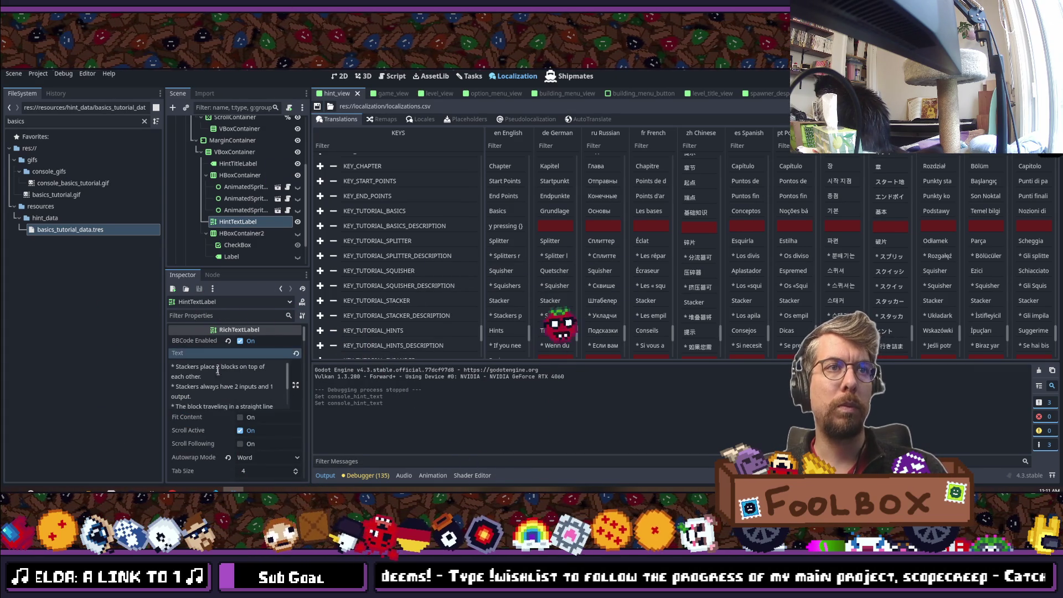
scroll(233, 390, down, 3)
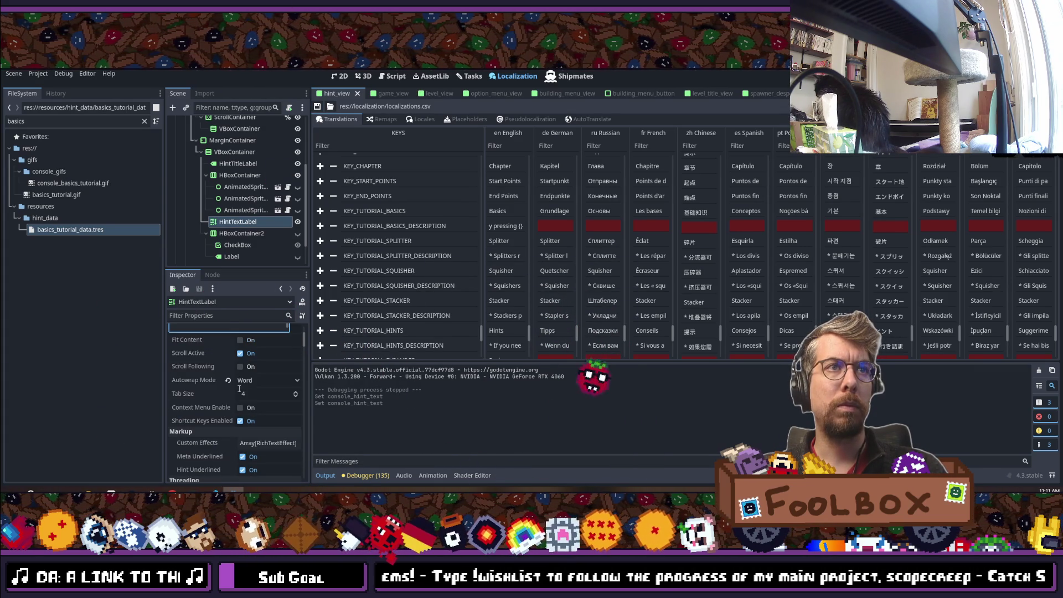
scroll(240, 389, up, 3)
click(87, 235)
click(231, 385)
key(ctrl+a)
key(BackSpace)
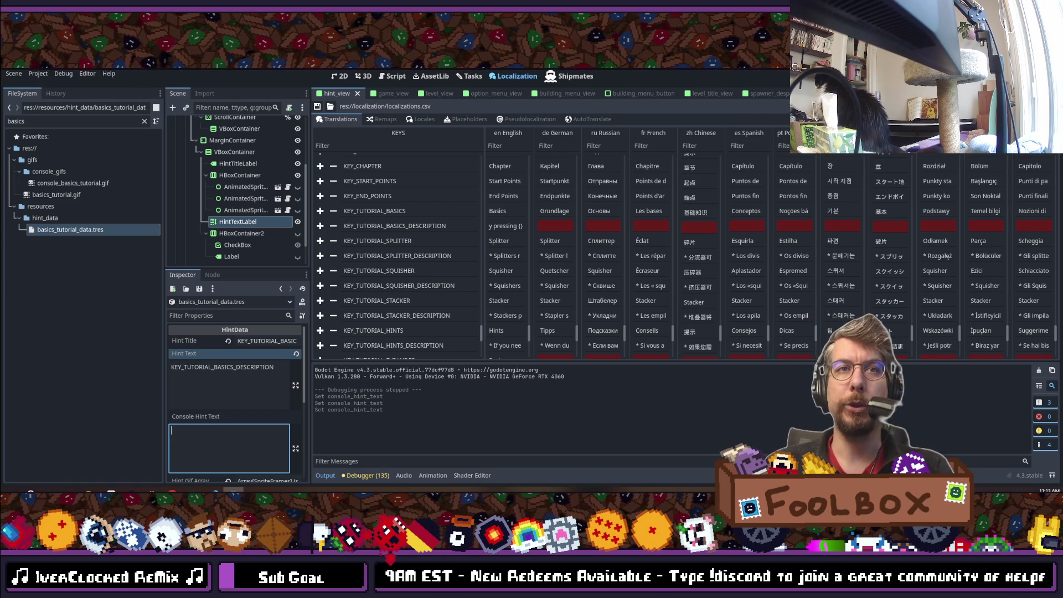
Step: Run the project with F5 to test the Block Shop hints
key(F5)
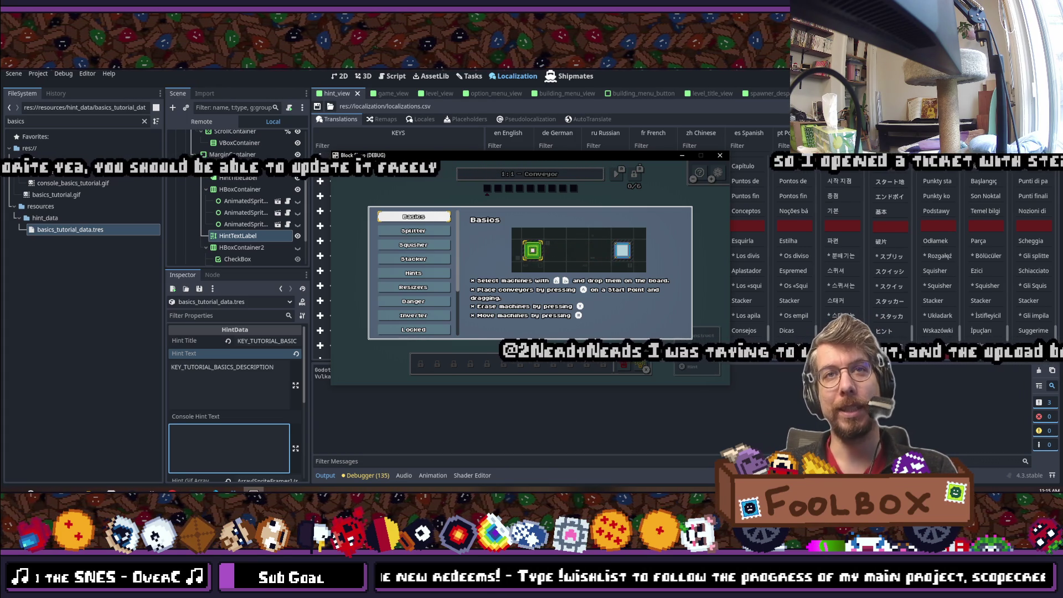
Step: Browse the in-game hints down to Squisher, Locked and Sandbox, then back up to Basics
key(Down)
key(Down)
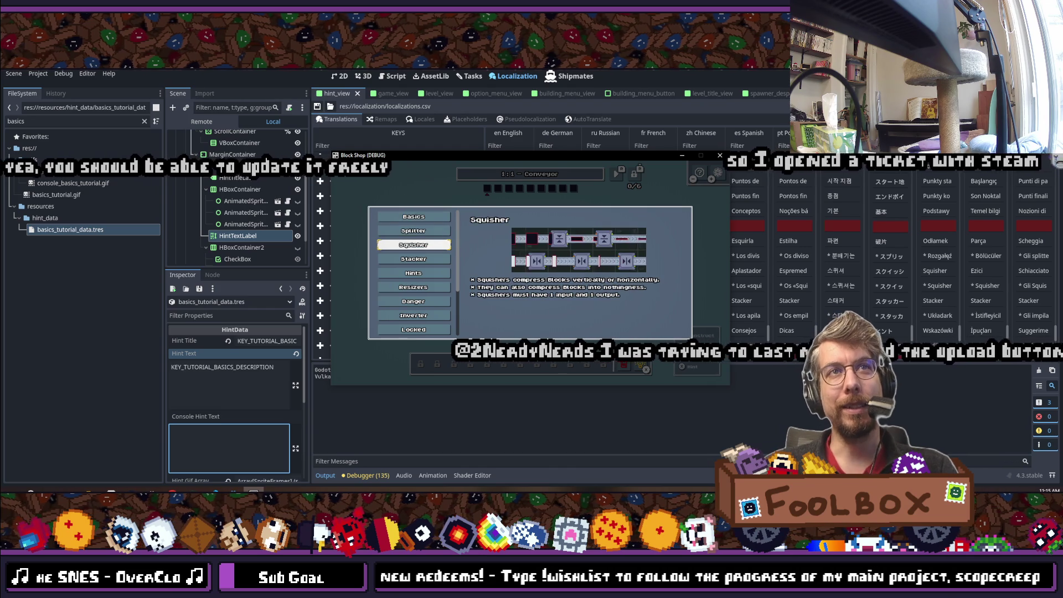
key(Down)
key(Down)
key(Down)
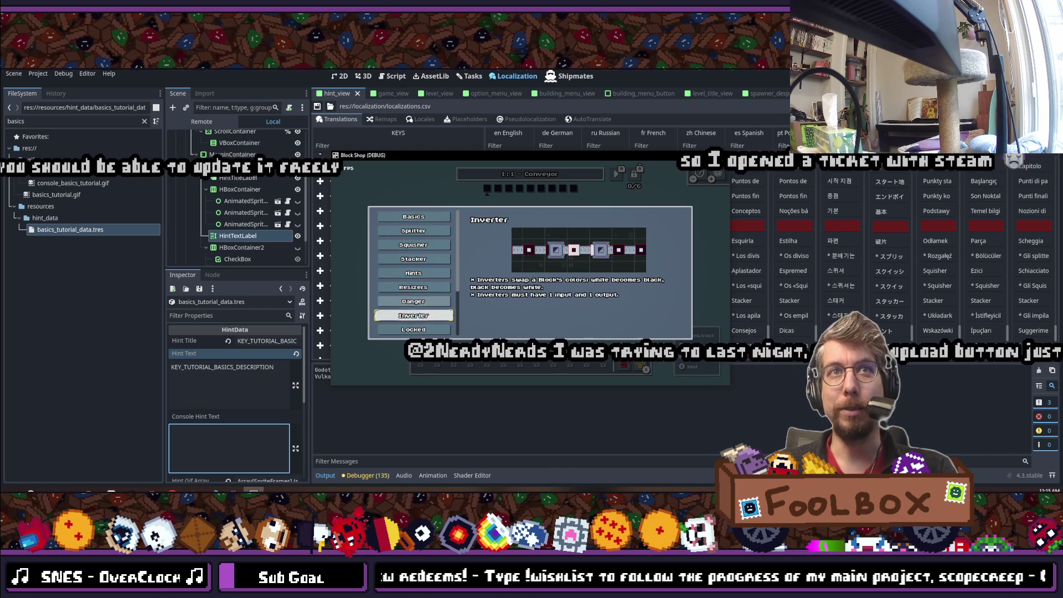
key(Down)
key(Down)
key(Down)
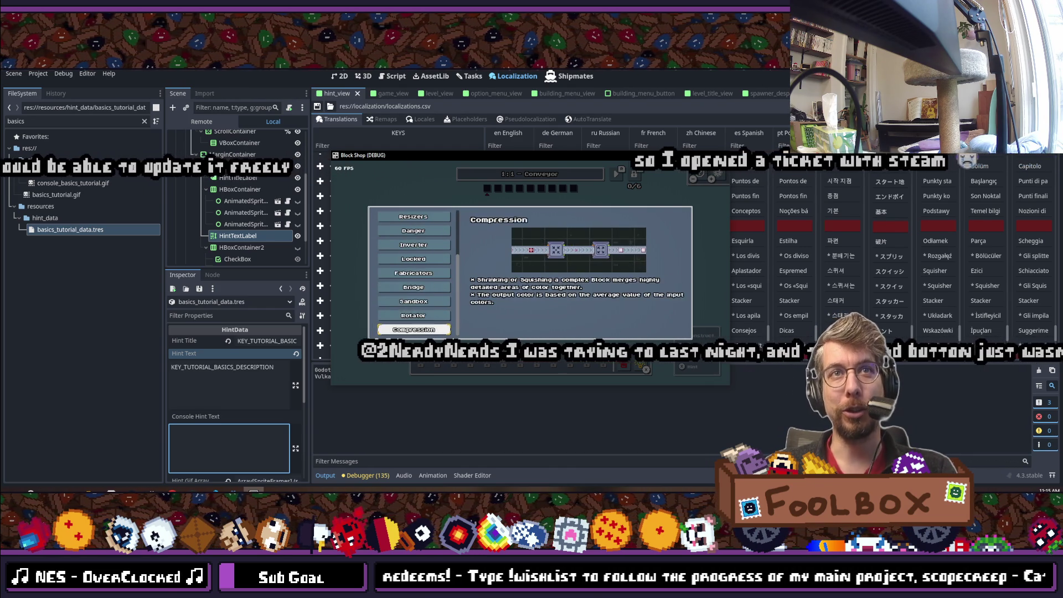
key(Up)
key(Up)
key(Up)
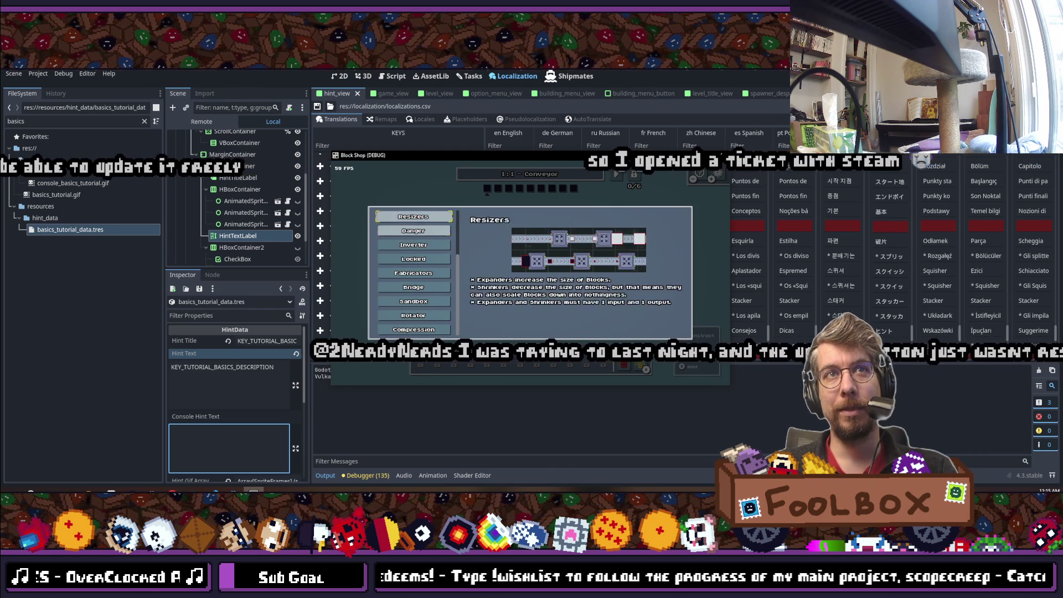
key(Up)
key(Up)
key(Up)
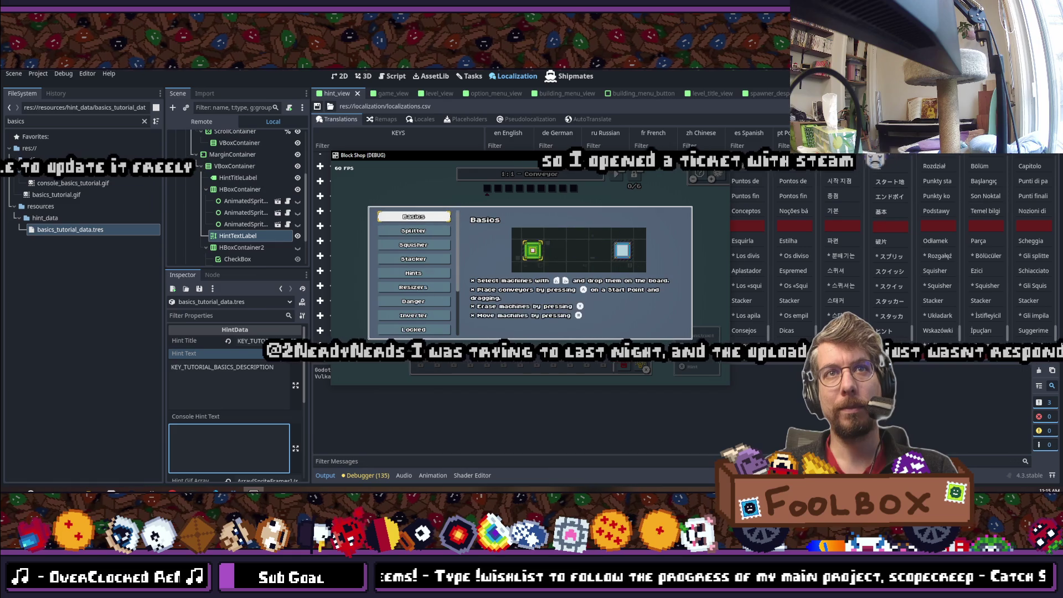
Step: Close the hint dialog, toggle fullscreen and stop the running game with F8
key(Escape)
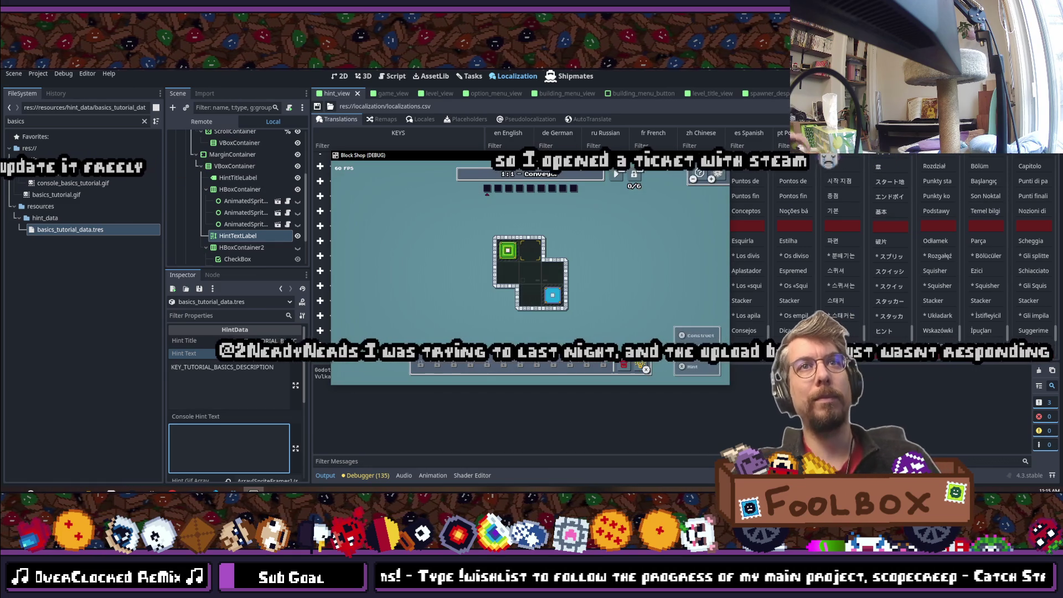
key(F11)
key(F11)
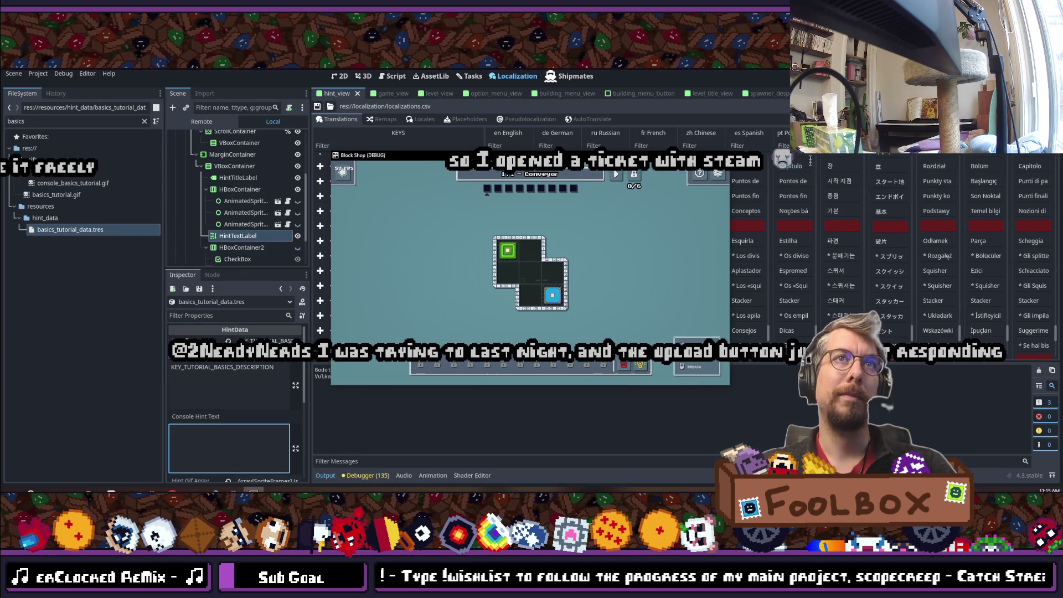
key(F8)
key(ctrl+s)
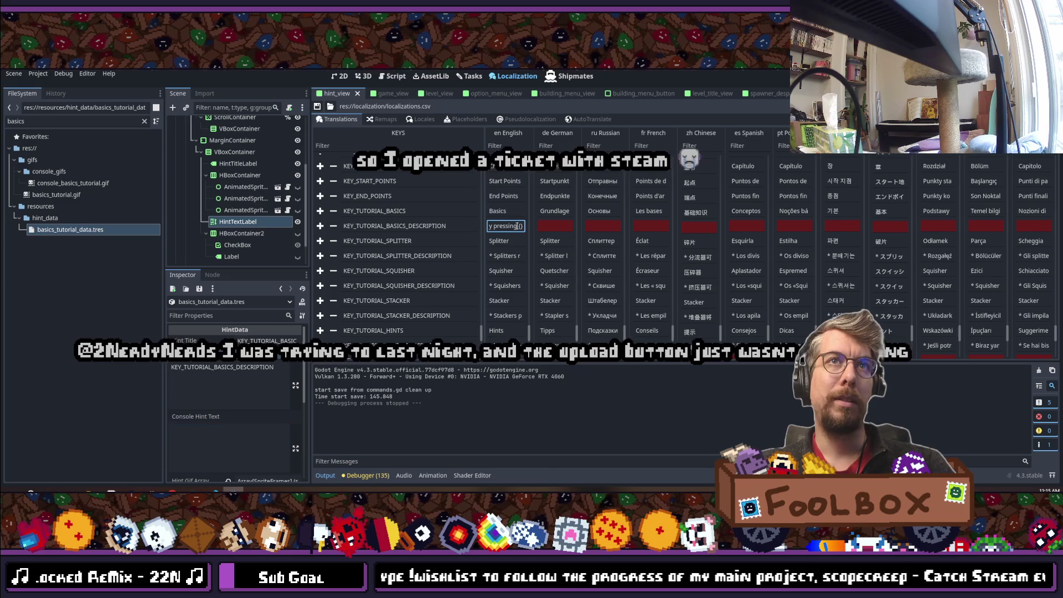
Step: Move the 'Select machines' line in Console Hint Text to just after the conveyor line
click(228, 439)
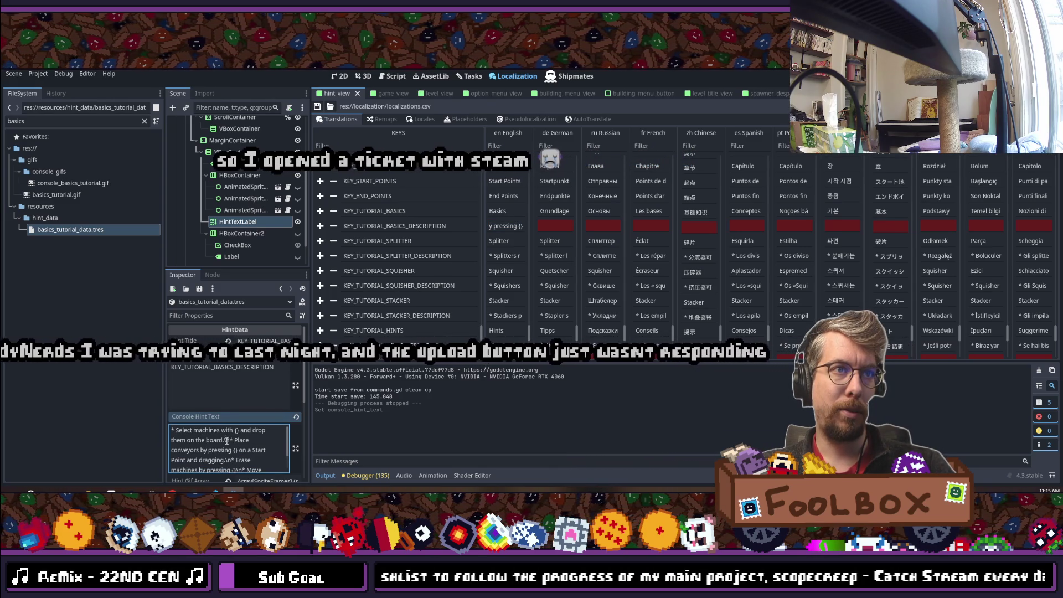
drag(230, 441, 164, 428)
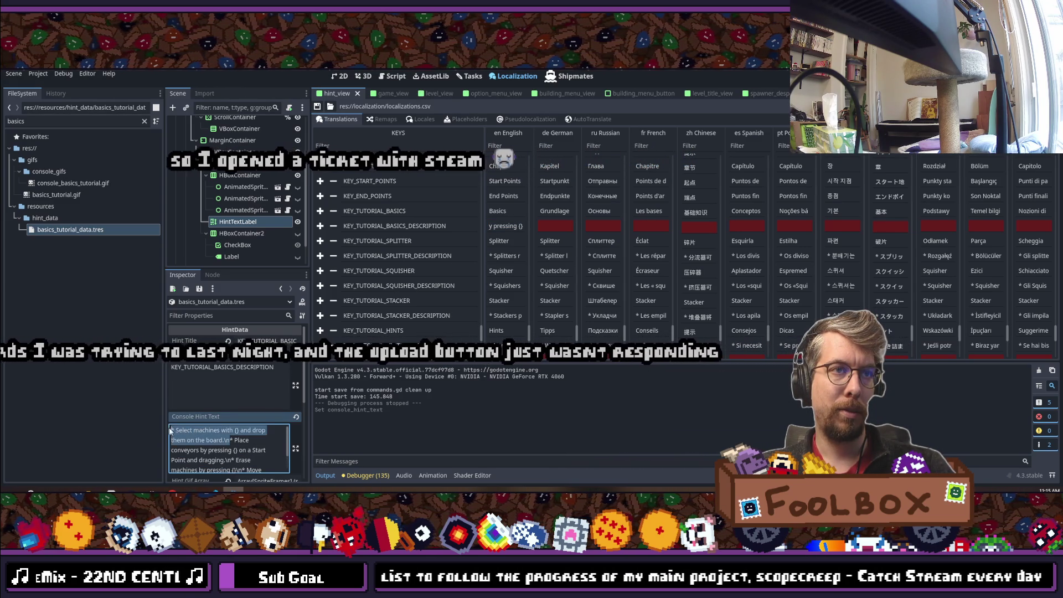
key(BackSpace)
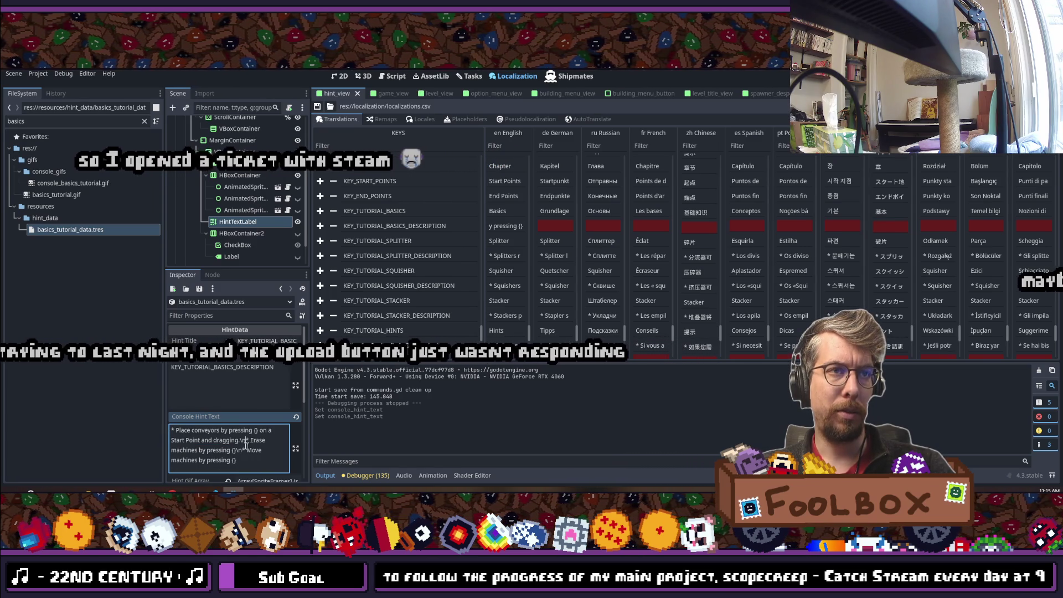
click(239, 441)
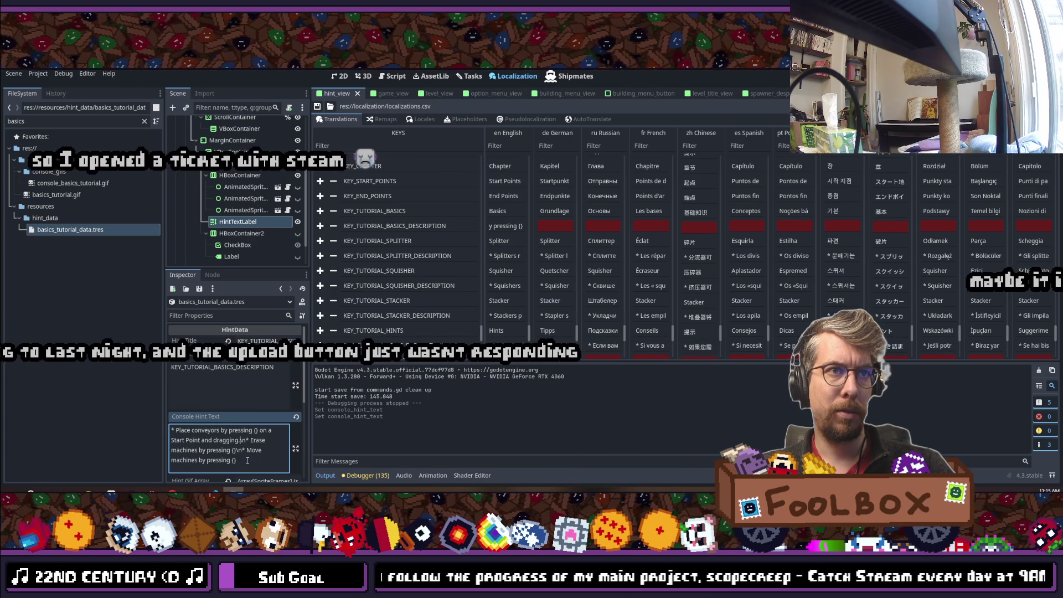
text(* Select machines with {} and drop them on the board.\n)
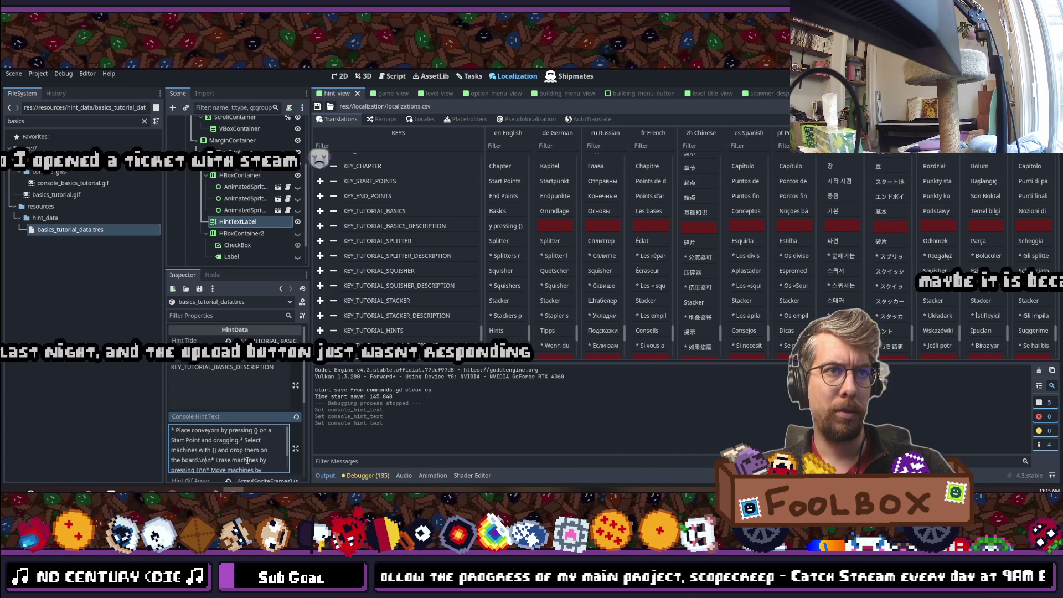
Step: Overwrite 'pressing' in the conveyor sentence with the typed word 'gragging', then check the English translation
click(216, 441)
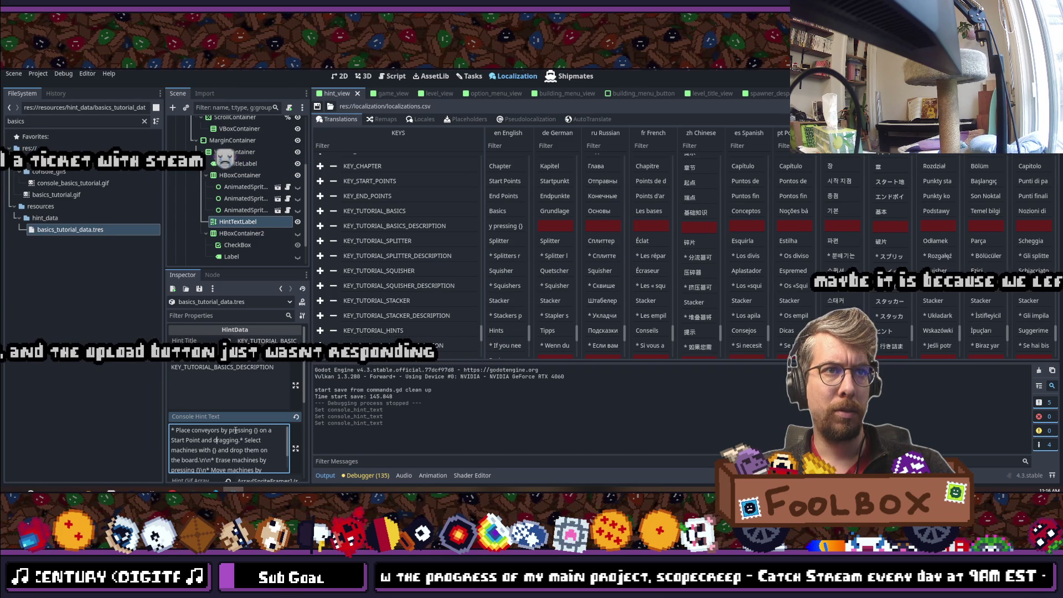
double_click(234, 431)
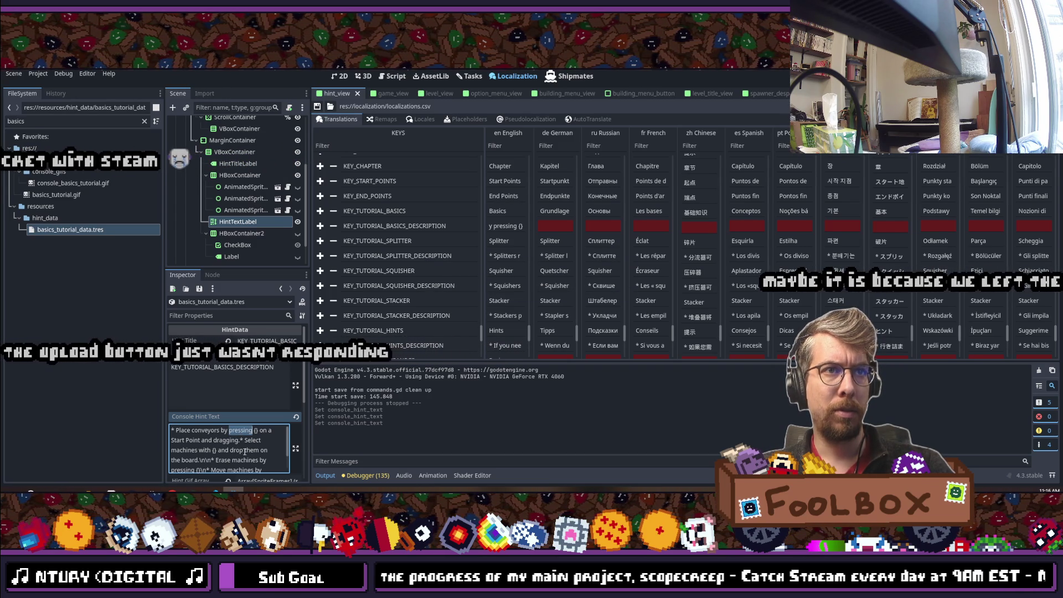
text(grag)
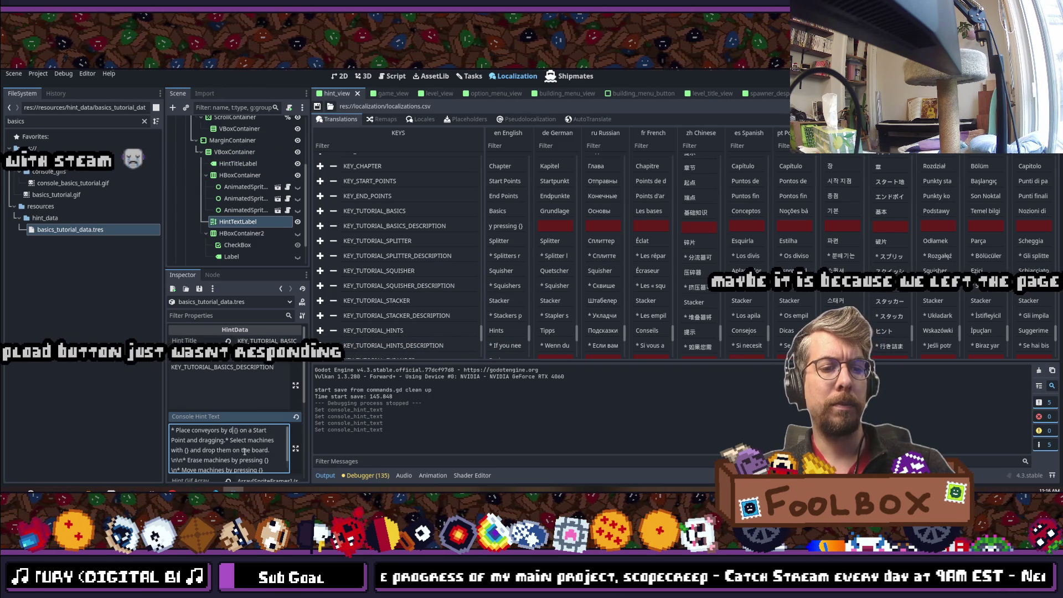
text(ging)
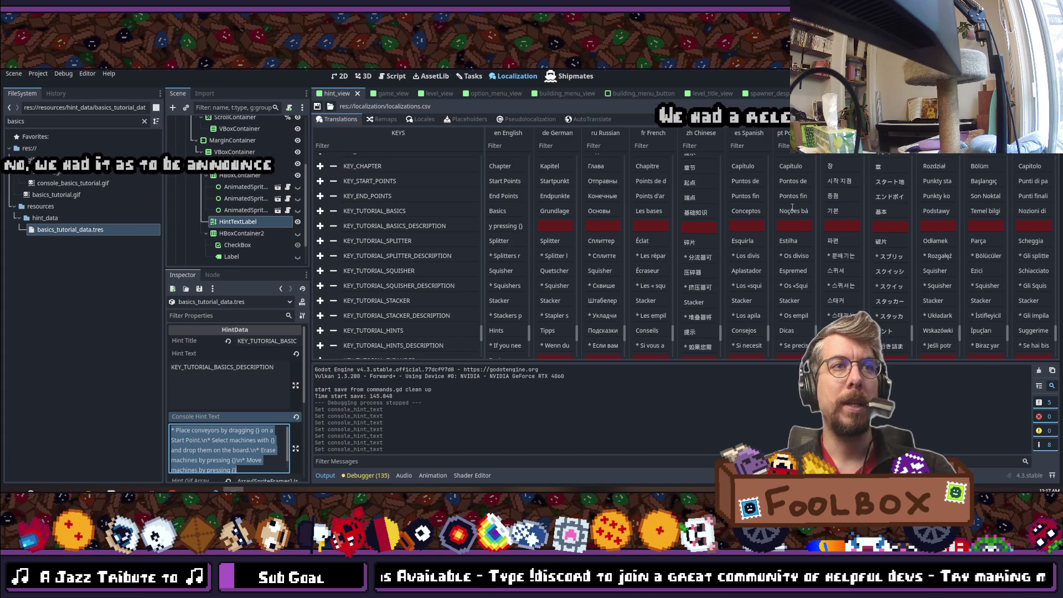
click(506, 226)
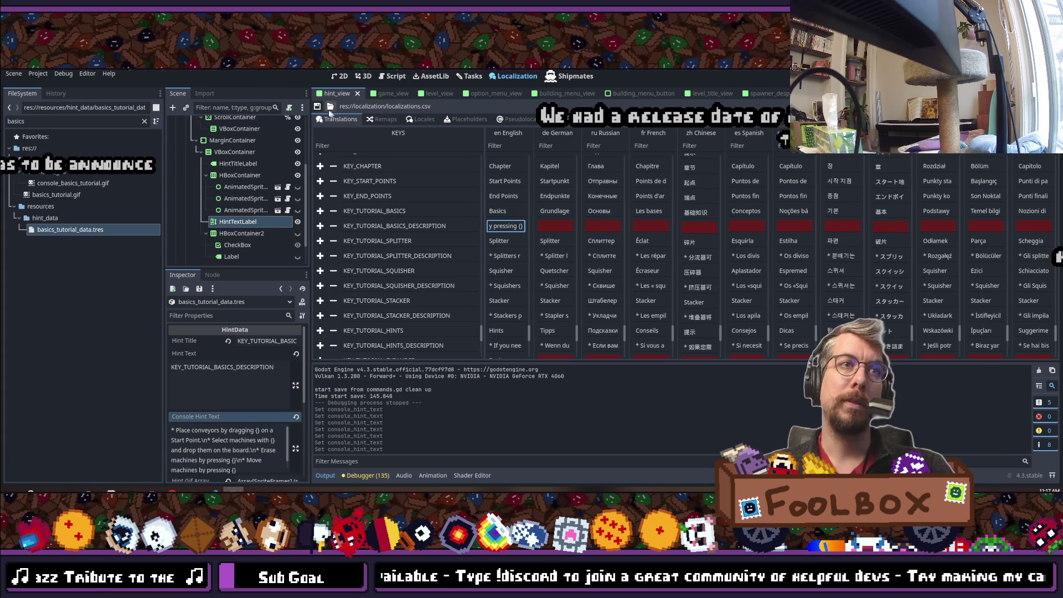
click(276, 390)
click(232, 448)
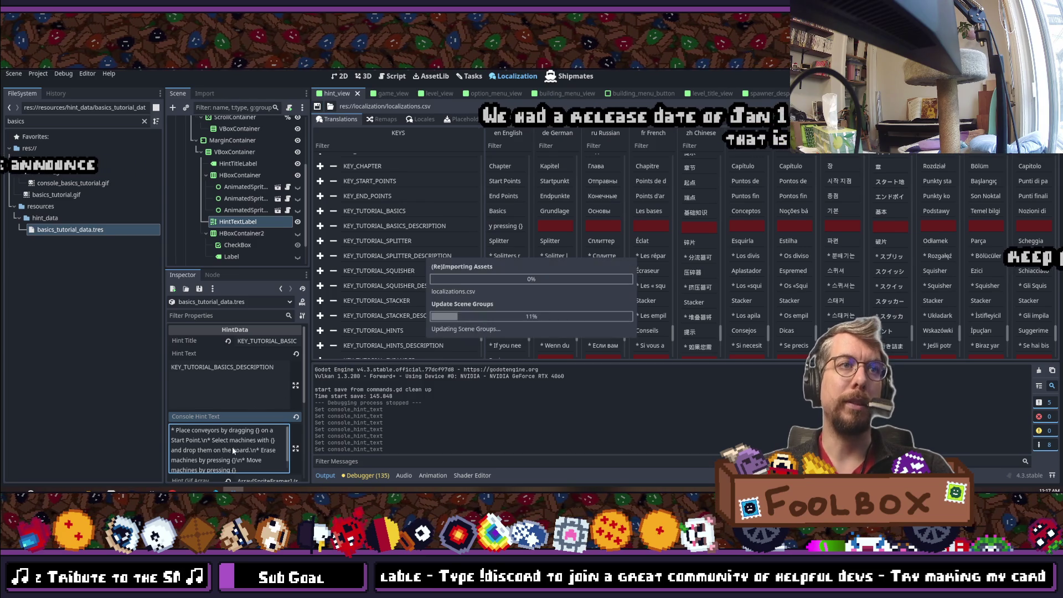
click(238, 221)
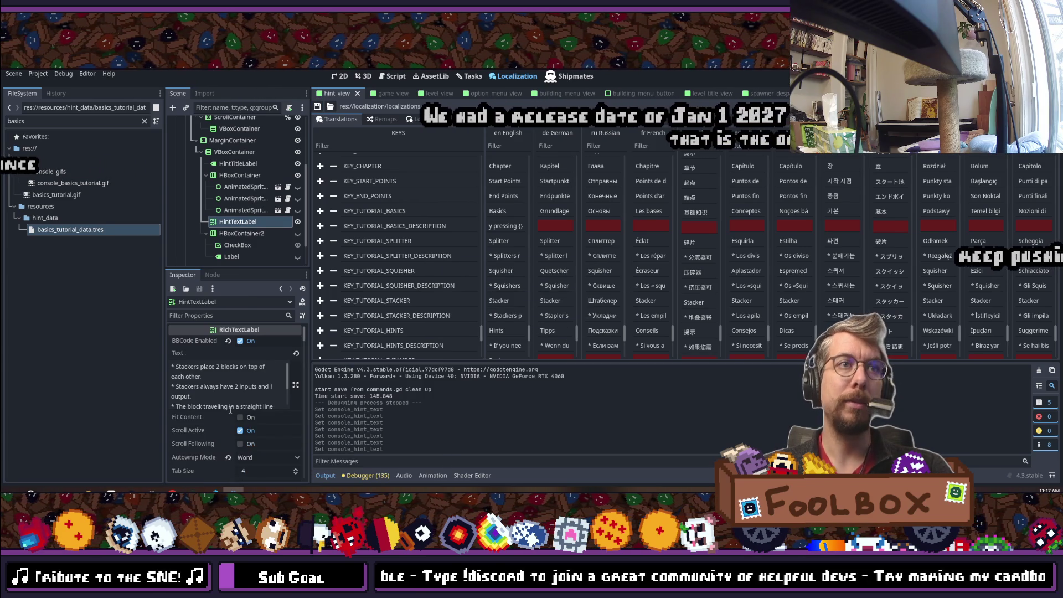
click(92, 230)
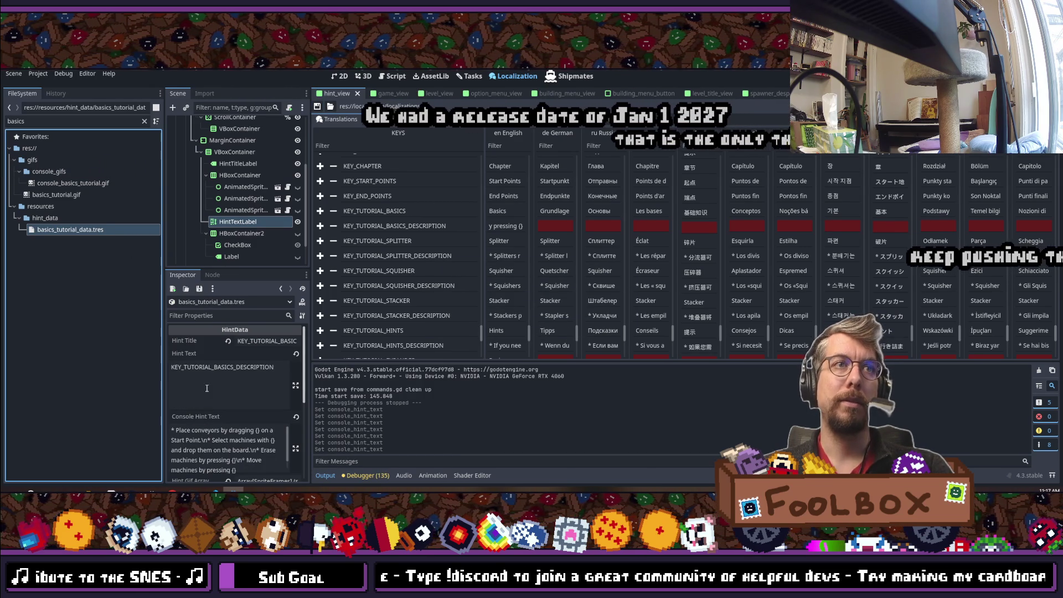
key(BackSpace)
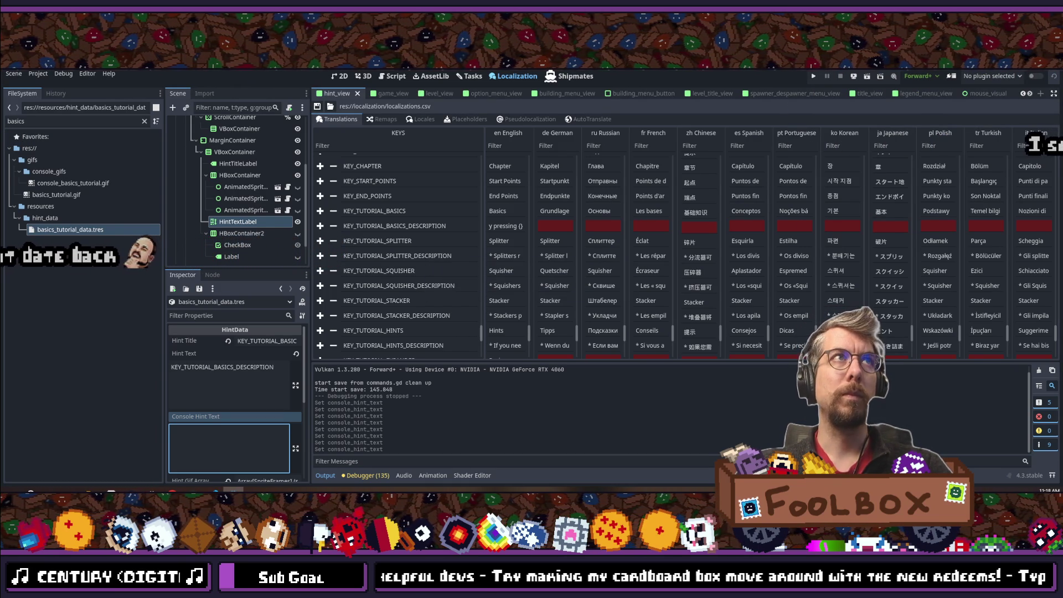
Step: Save the scene with Ctrl+S
key(ctrl+s)
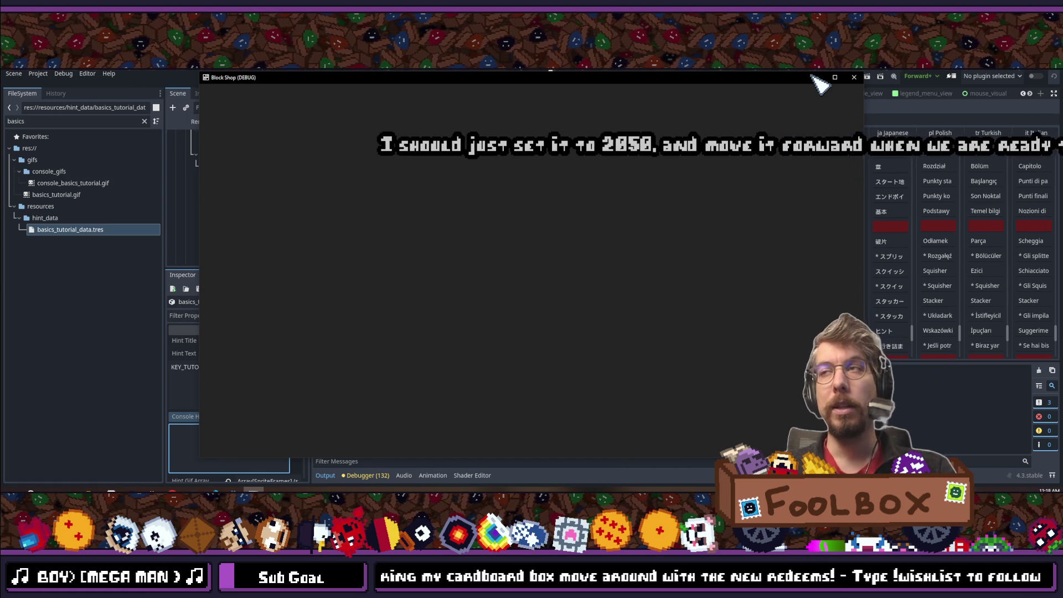
Step: Relaunch Block Shop, choose Get to work and open conveyor level 1:1
click(812, 78)
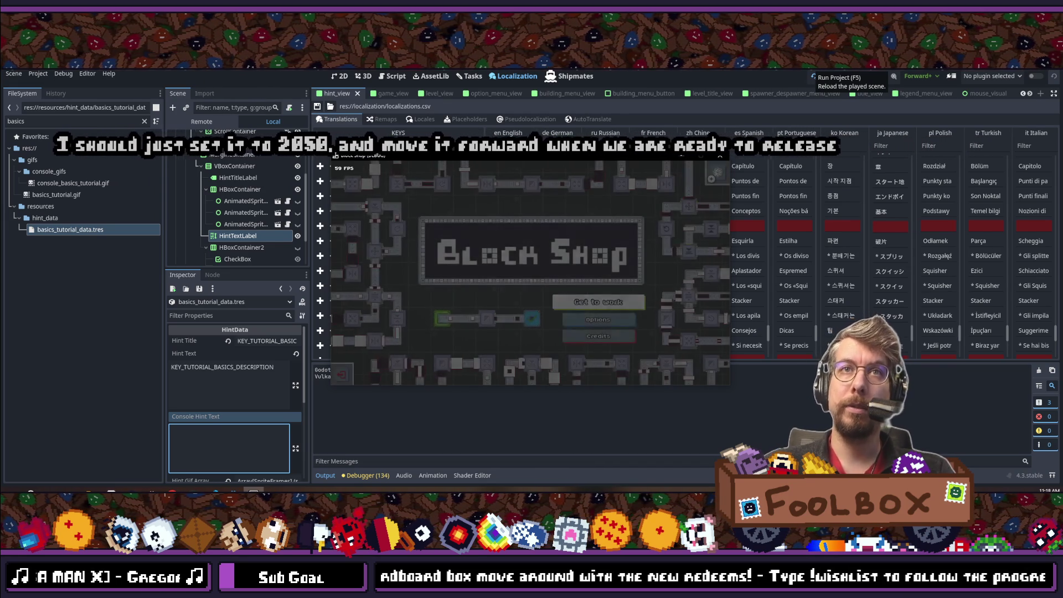
key(Return)
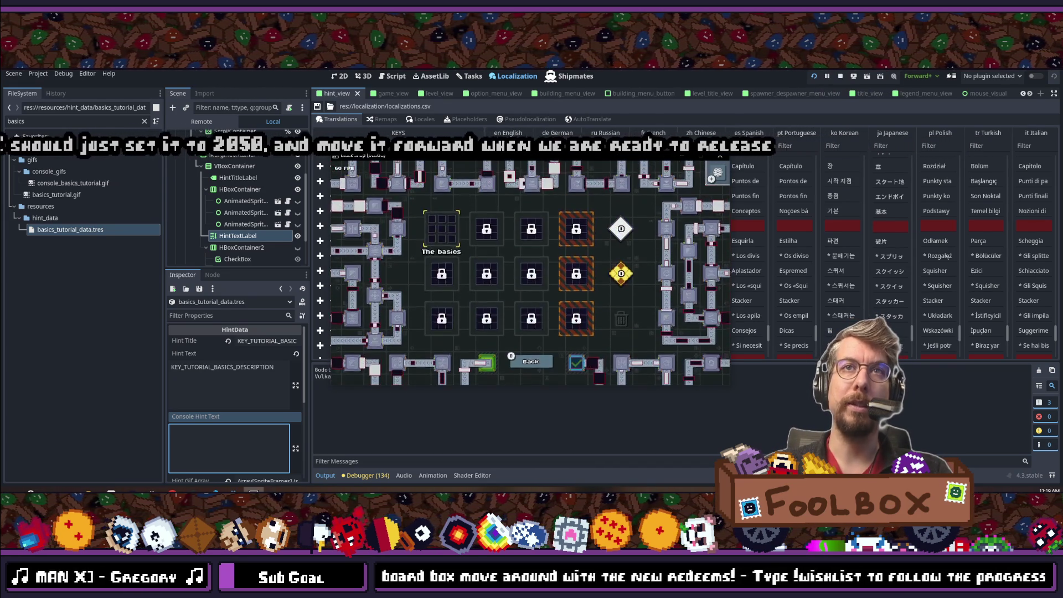
key(Return)
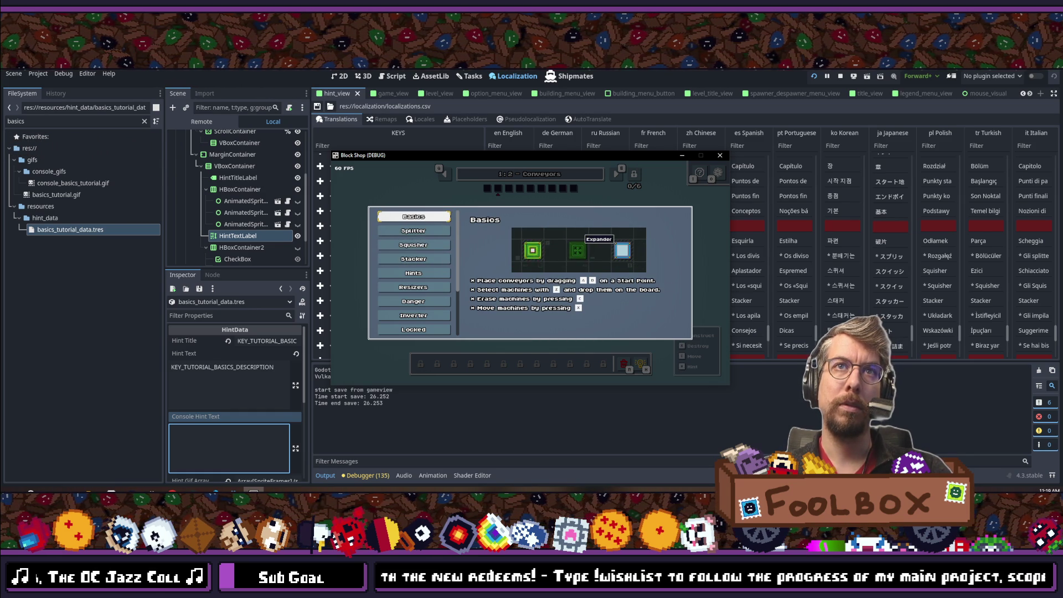
Step: Page between the Basics and Hints tutorial pages, close the overlay, stop the game and Quick Open 'input_mana'
key(Down)
key(Down)
key(Down)
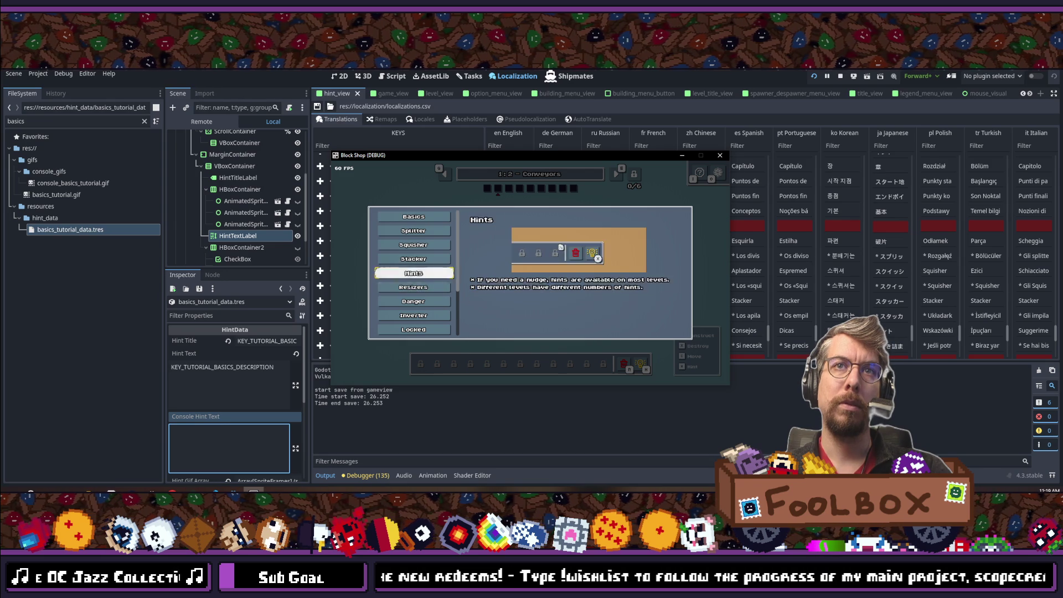
key(Up)
key(Up)
key(Up)
key(Down)
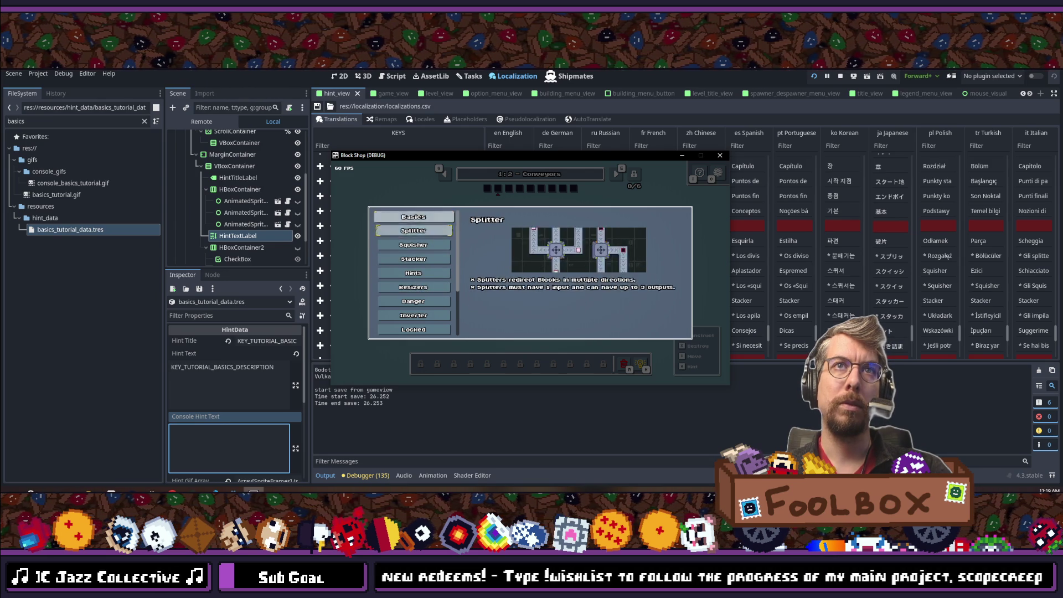
key(Up)
key(Escape)
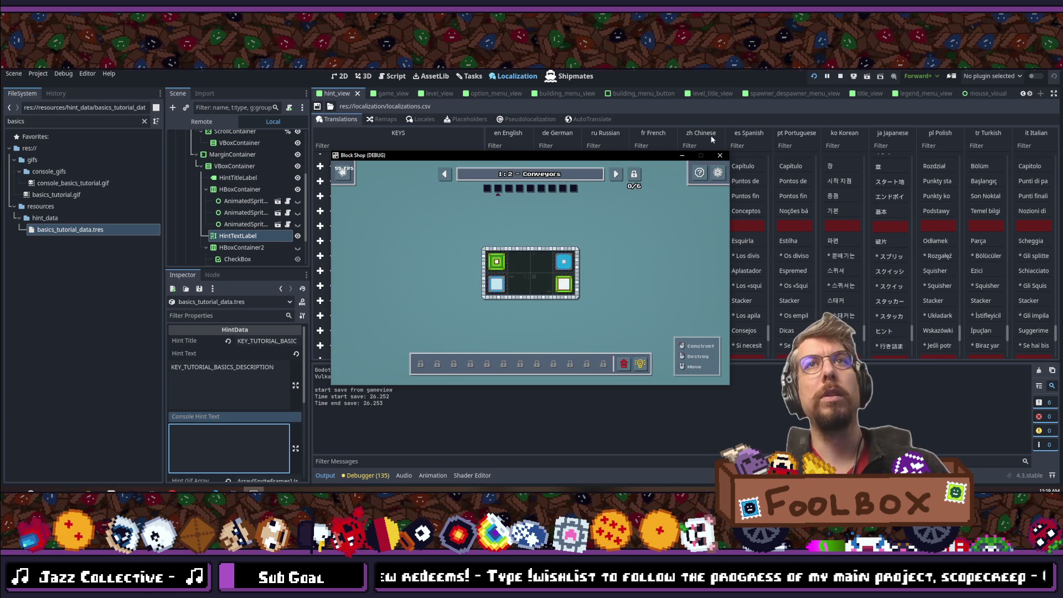
key(F8)
key(shift+alt+o)
text(input_)
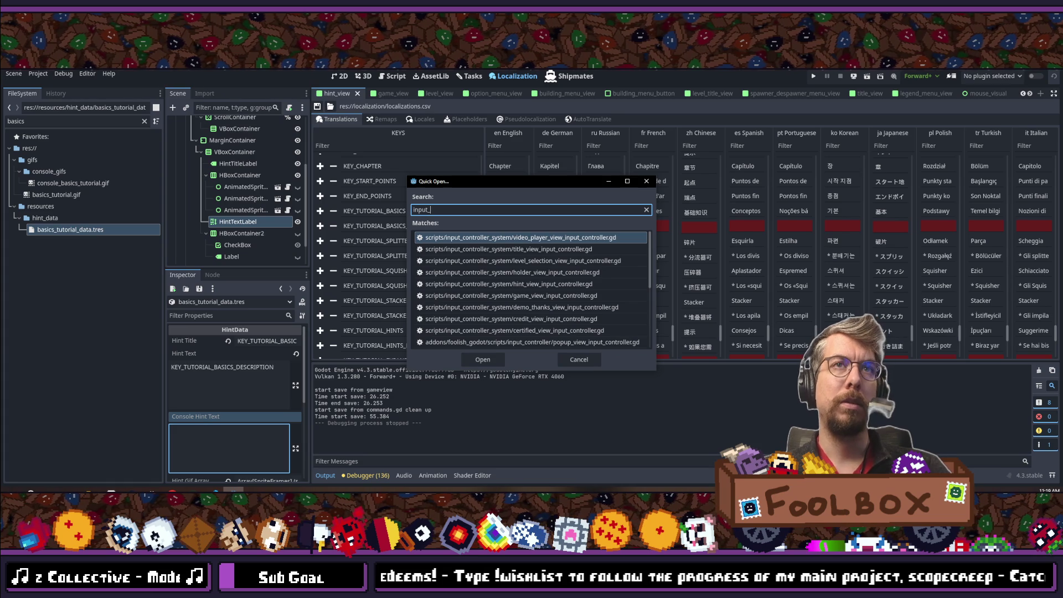
text(manager)
Step: Open input_manager.gd and comment out the keyboard-input switching block on lines 59–63
key(Return)
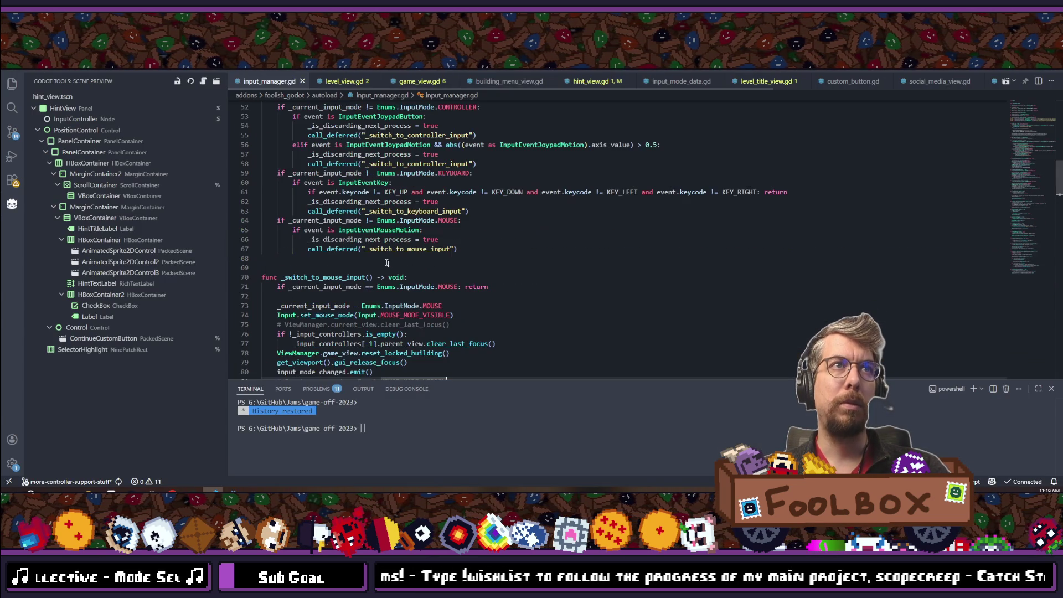
scroll(386, 251, up, 3)
scroll(386, 251, up, 5)
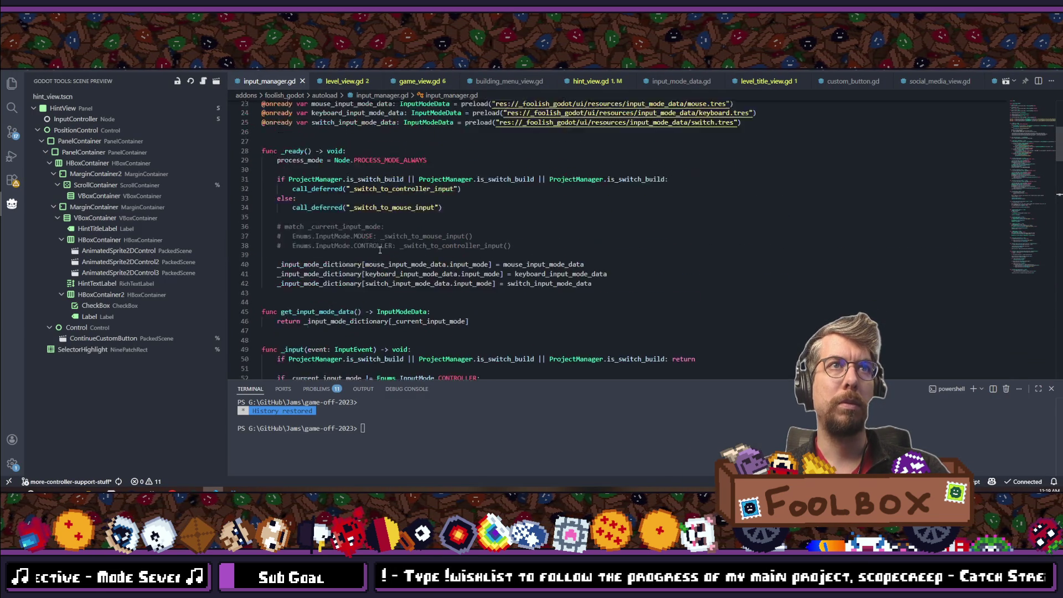
scroll(357, 236, down, 5)
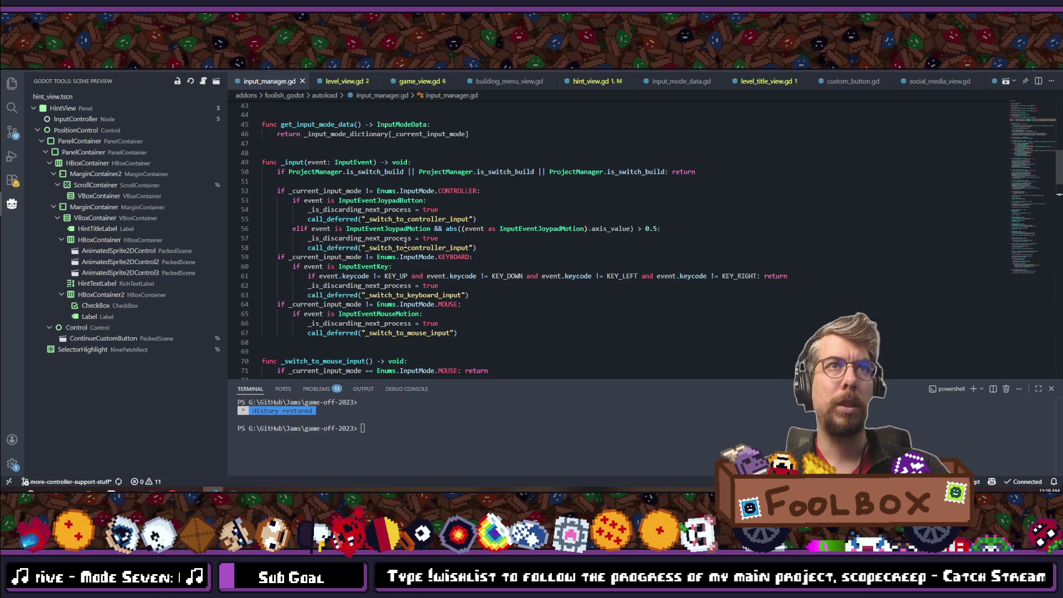
mouse_move(482, 300)
mouse_down()
mouse_move(310, 295)
mouse_move(277, 257)
mouse_up()
key(ctrl+slash)
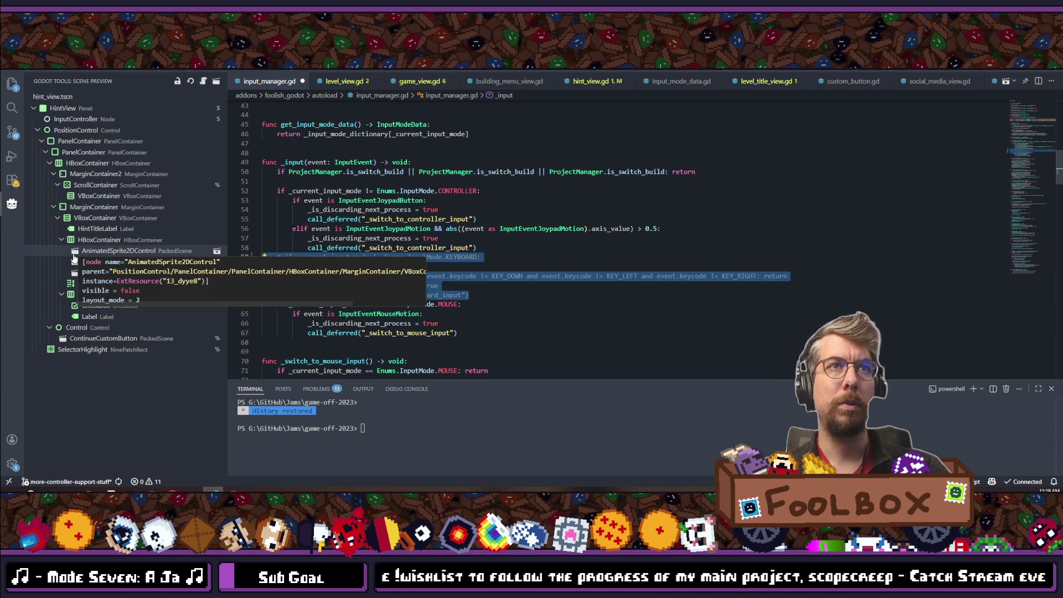
key(Escape)
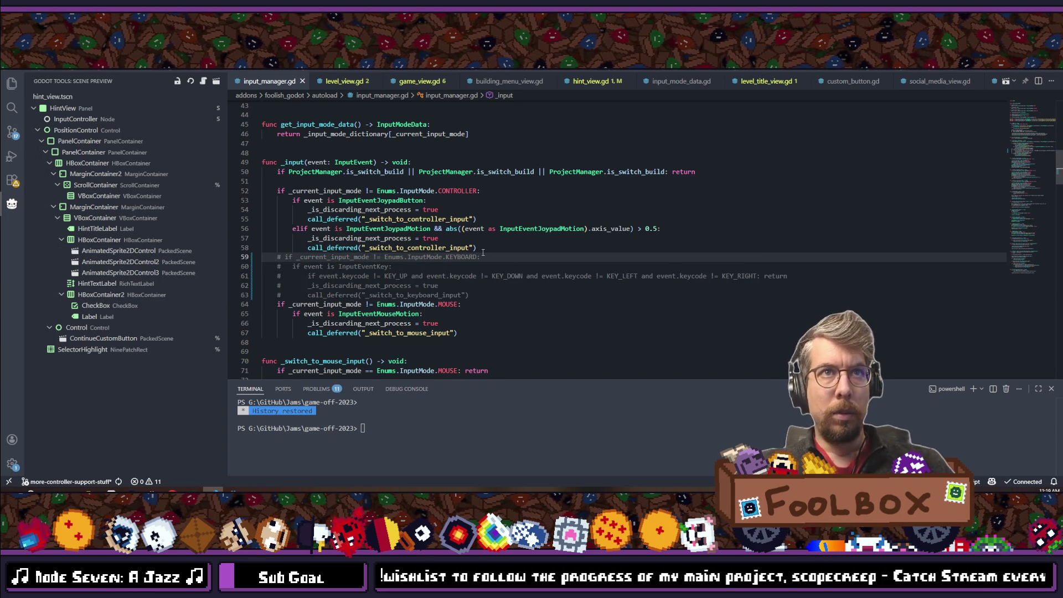
key(alt+Tab)
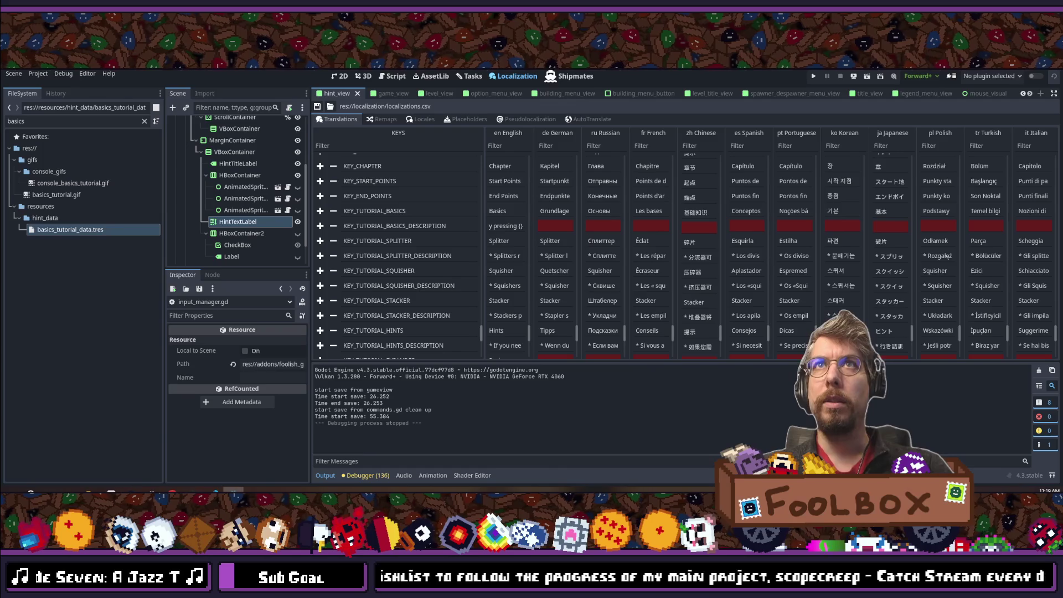
Step: Save input_manager.gd and switch back to the code editor
key(ctrl+s)
key(alt+Tab)
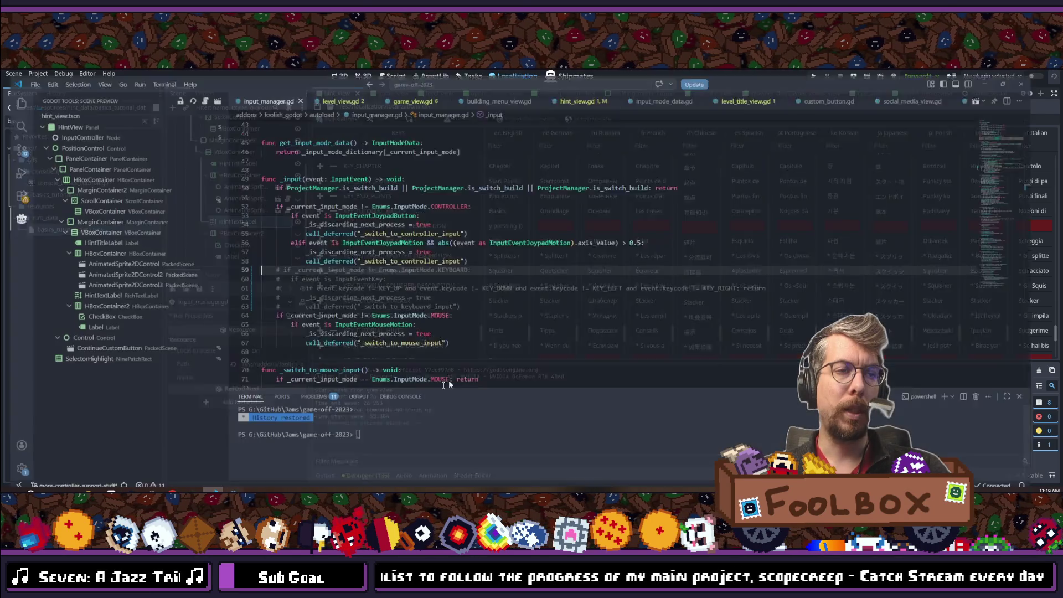
scroll(451, 376, down, 5)
Step: In hint_view.gd, move the machine_button_string line below the place_conveyor entry
key(ctrl+Tab)
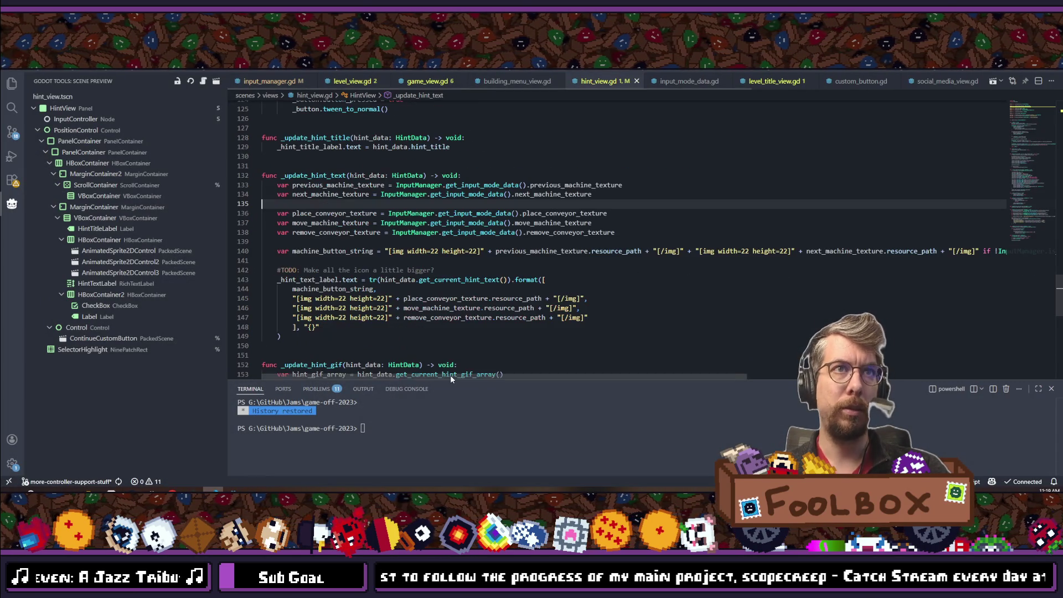
click(417, 290)
key(alt+Down)
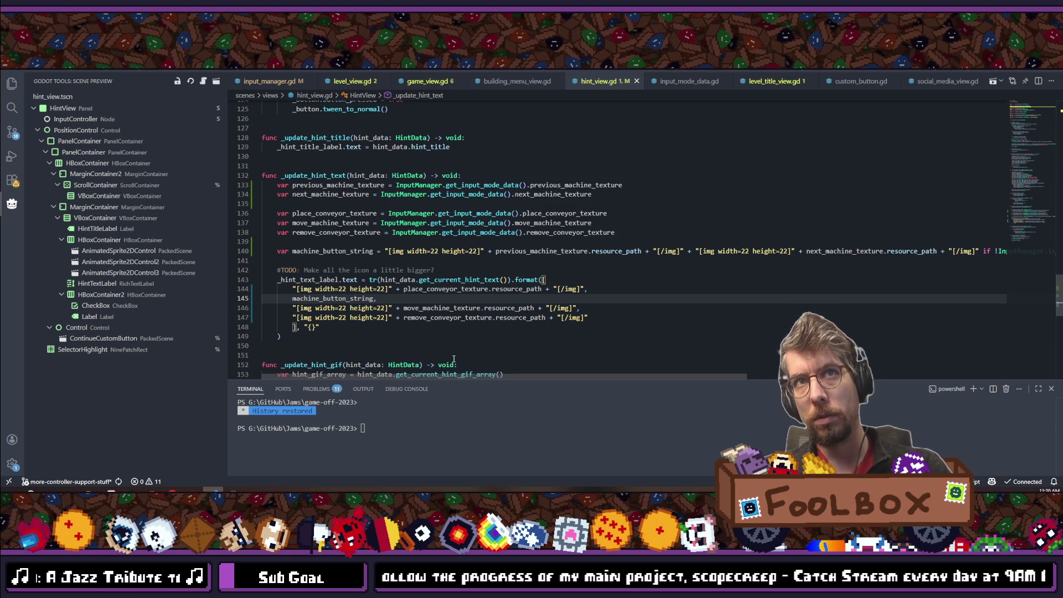
scroll(454, 359, down, 2)
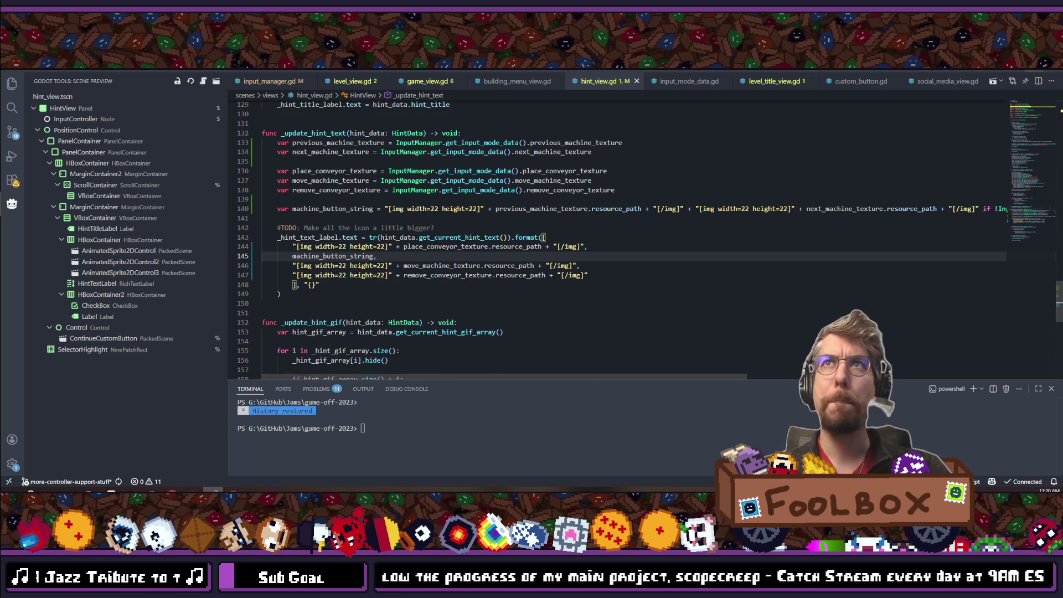
click(1033, 64)
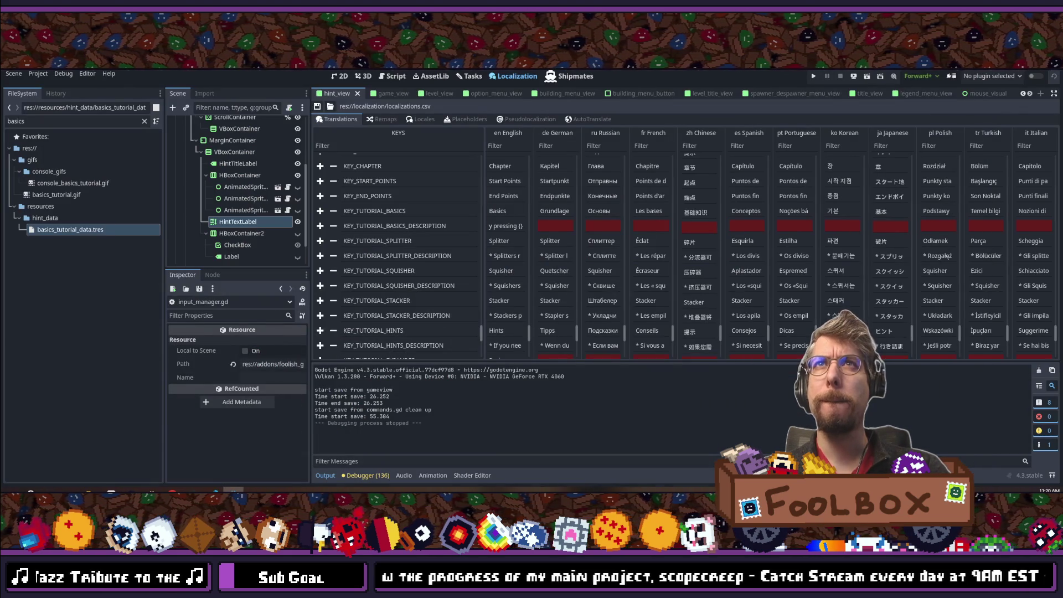
Step: Drag the 'Add Trigger button in Basics Tutorial Text' task card into Done, then return to the 2D view
click(471, 77)
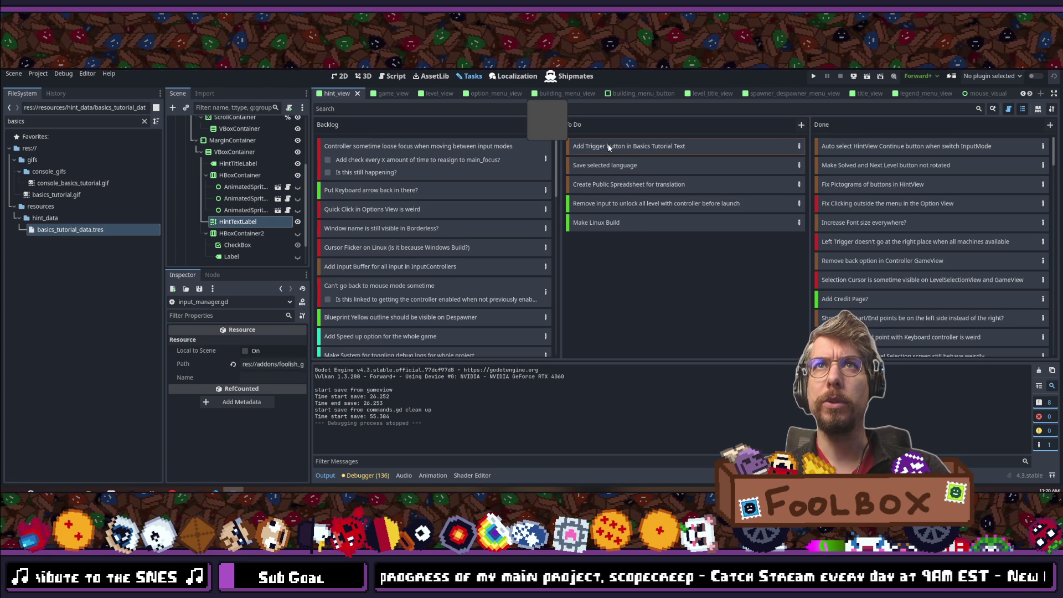
drag(598, 146, 950, 141)
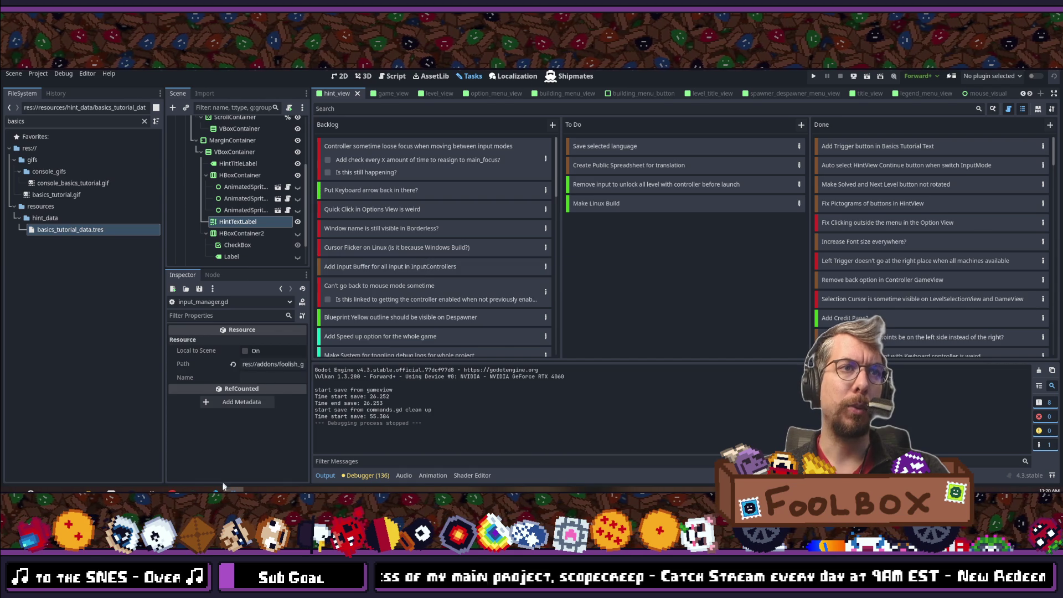
mouse_move(215, 491)
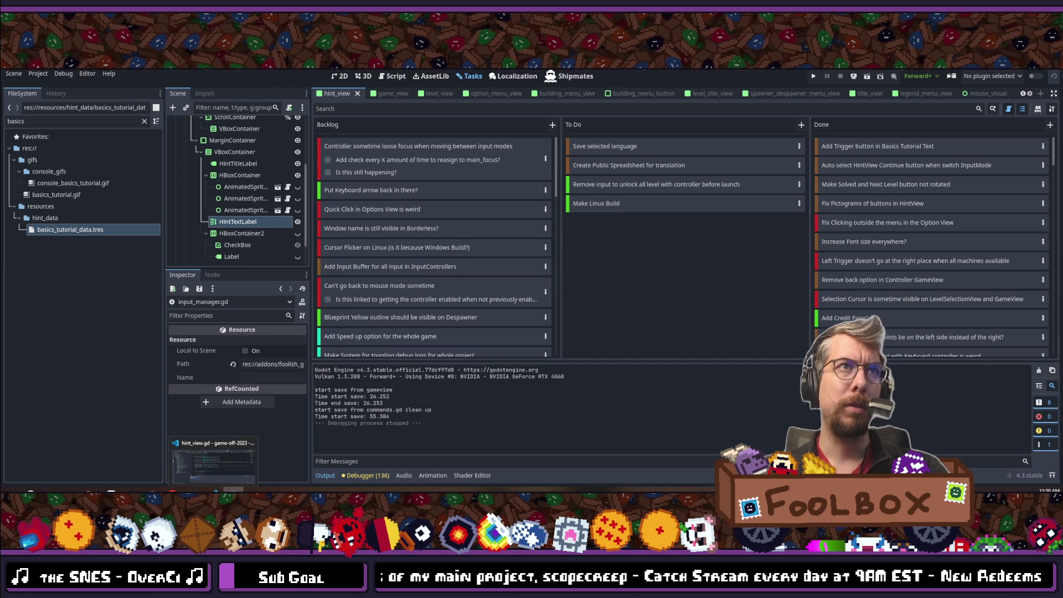
key(ctrl+F1)
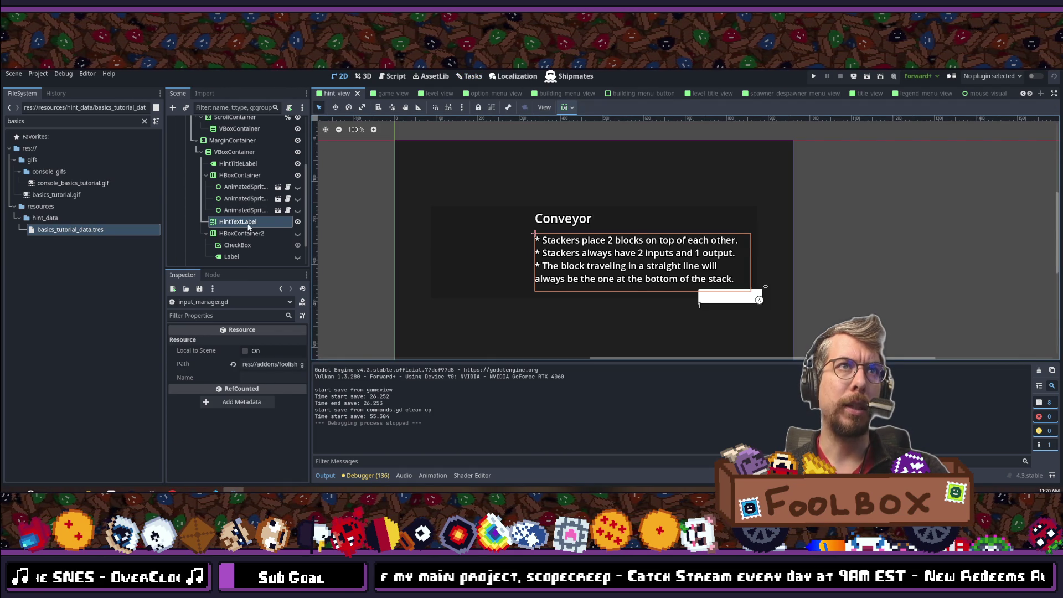
Step: Select the HintTextLabel node and scroll through its properties in the Inspector
click(209, 315)
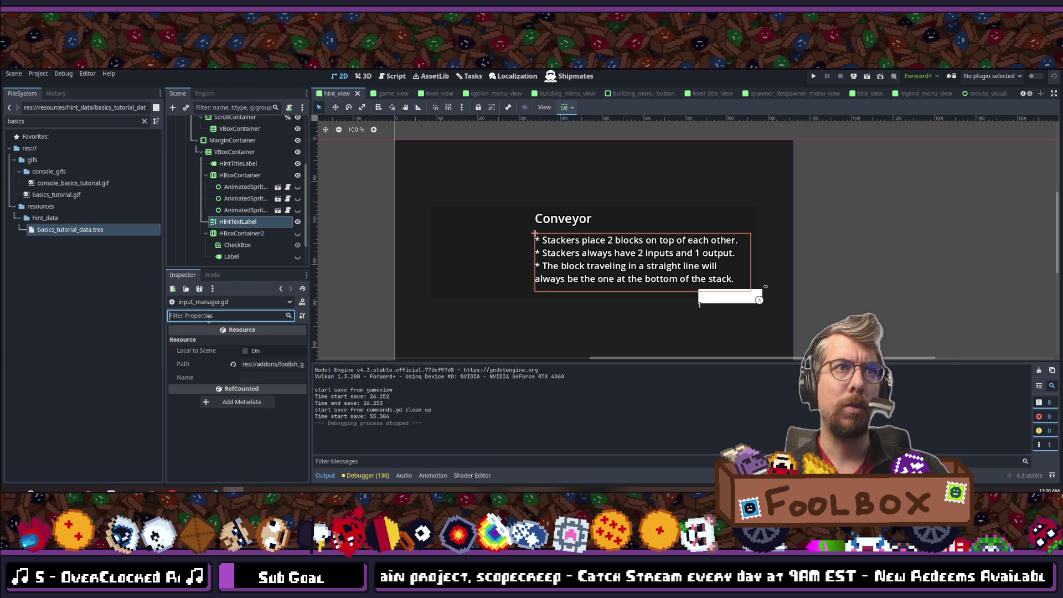
click(233, 221)
scroll(261, 399, down, 6)
scroll(262, 418, down, 1)
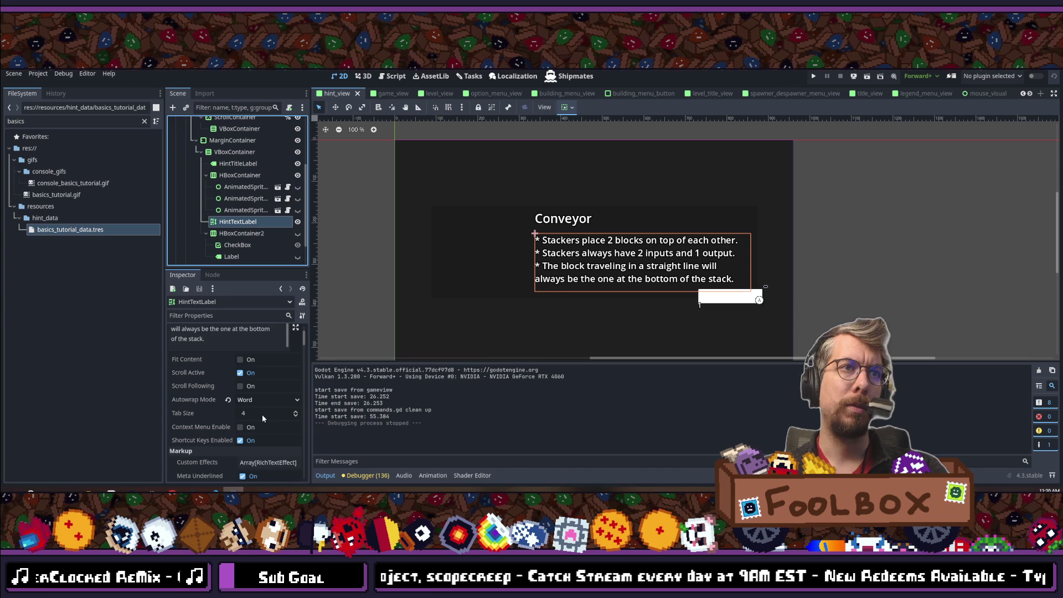
scroll(263, 414, down, 6)
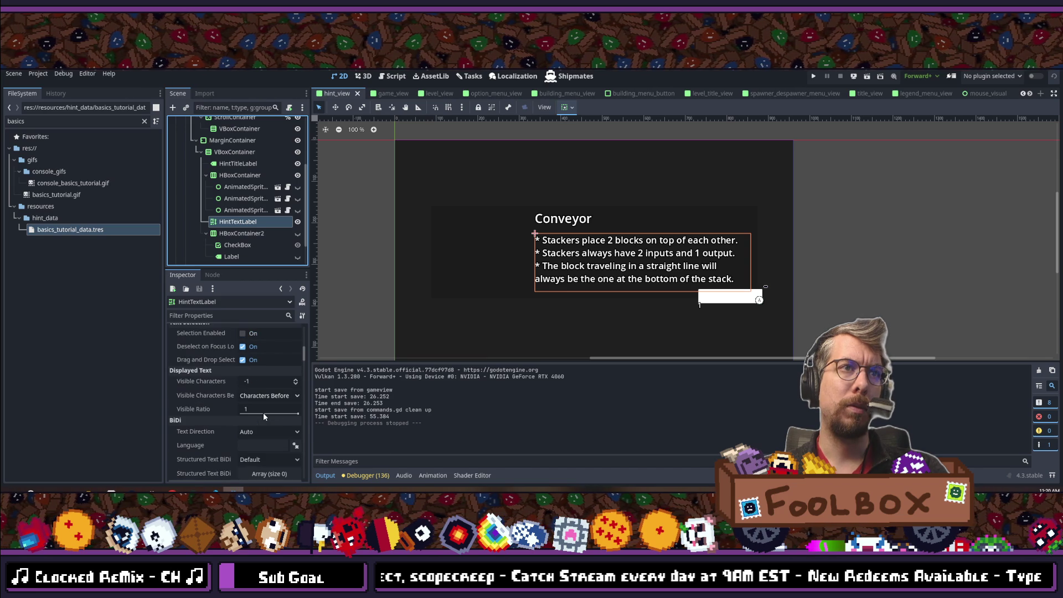
scroll(263, 416, down, 2)
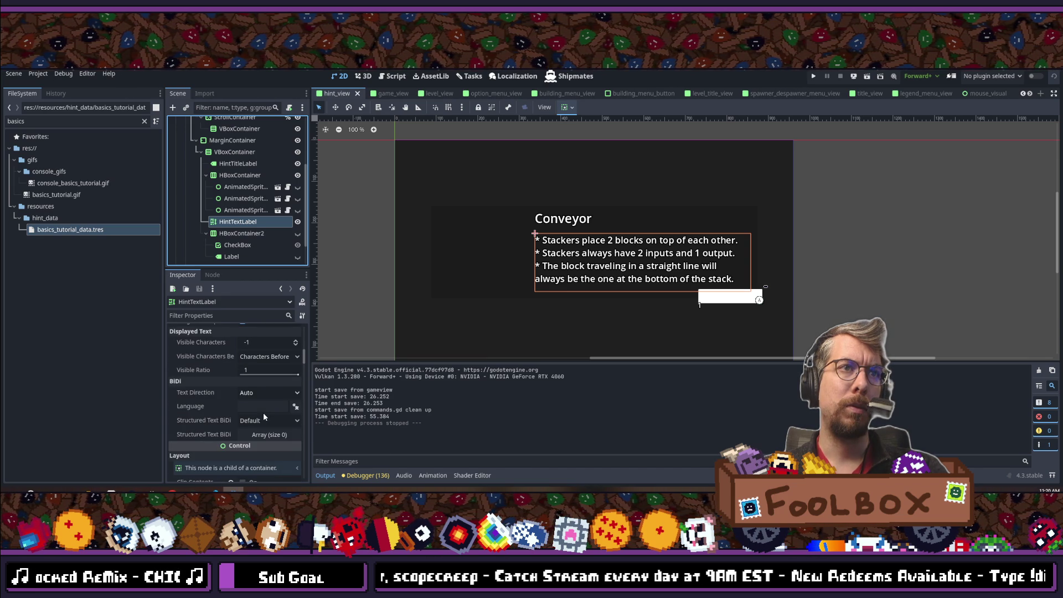
scroll(263, 413, down, 8)
scroll(264, 414, down, 8)
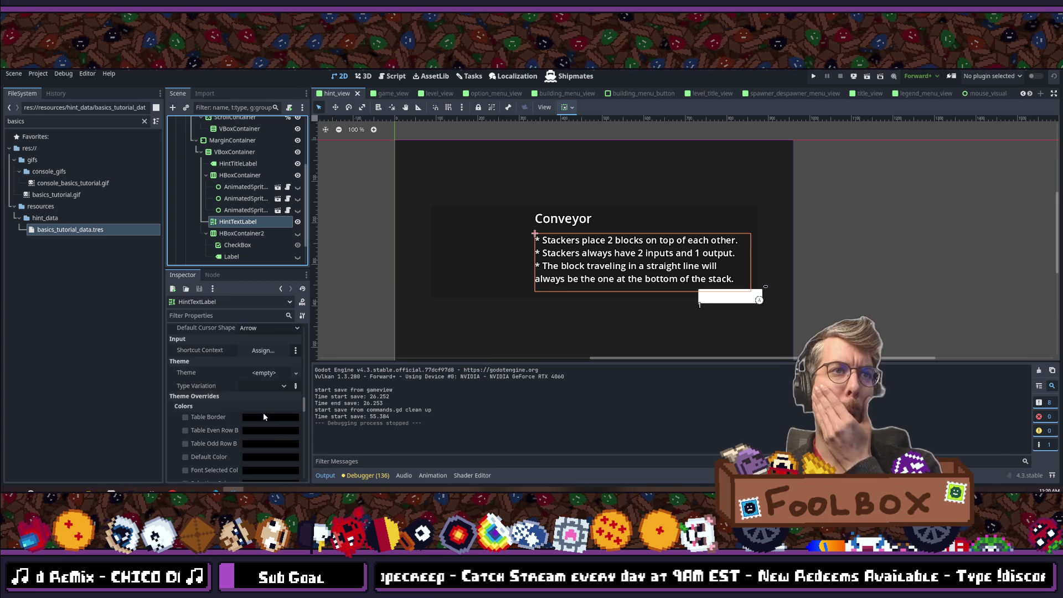
scroll(264, 413, down, 6)
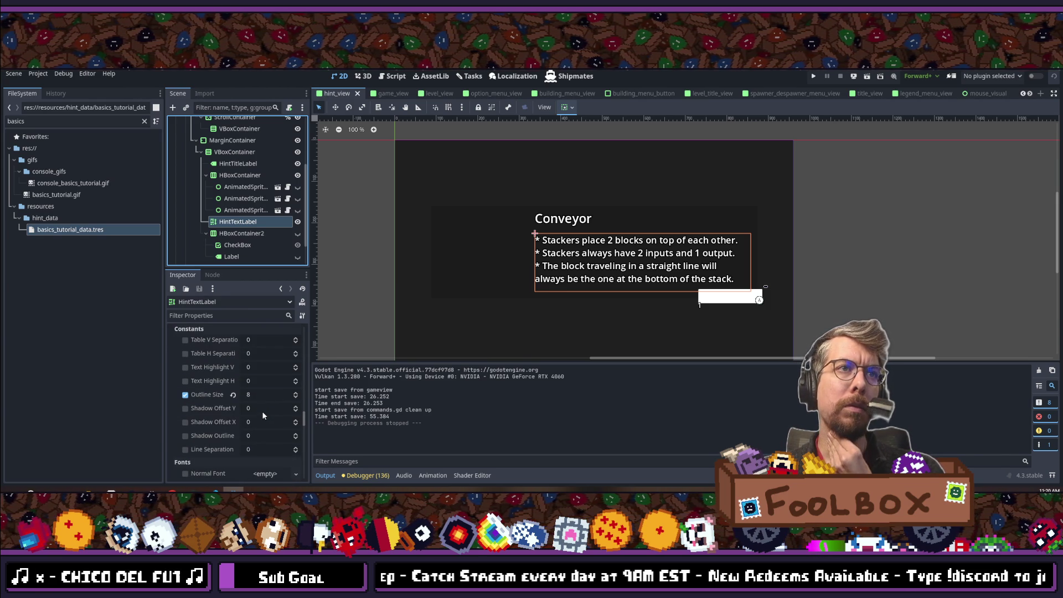
scroll(212, 366, down, 3)
scroll(212, 366, down, 3)
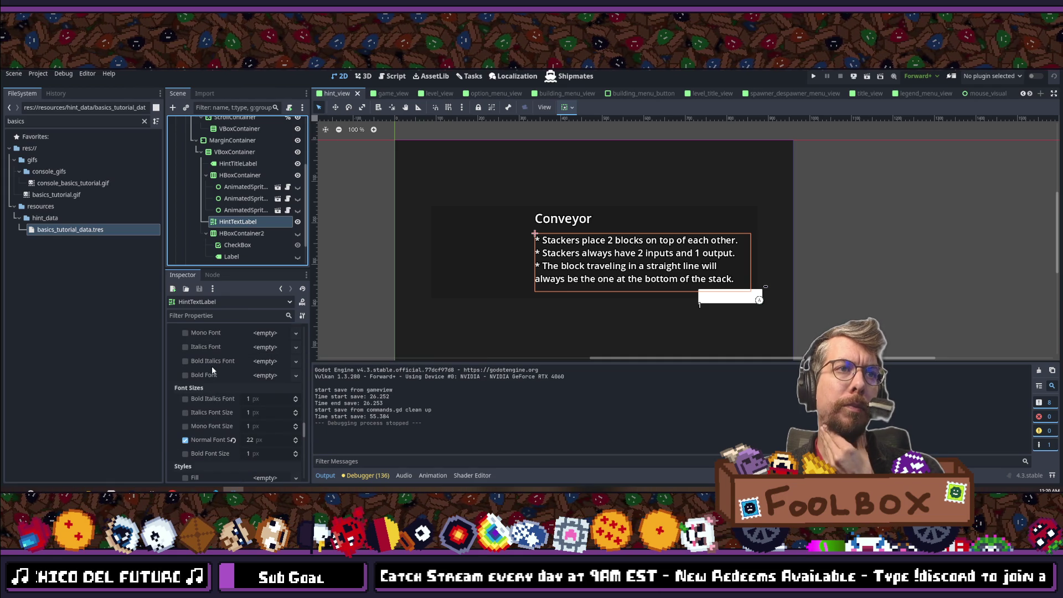
scroll(211, 370, down, 2)
scroll(211, 367, down, 5)
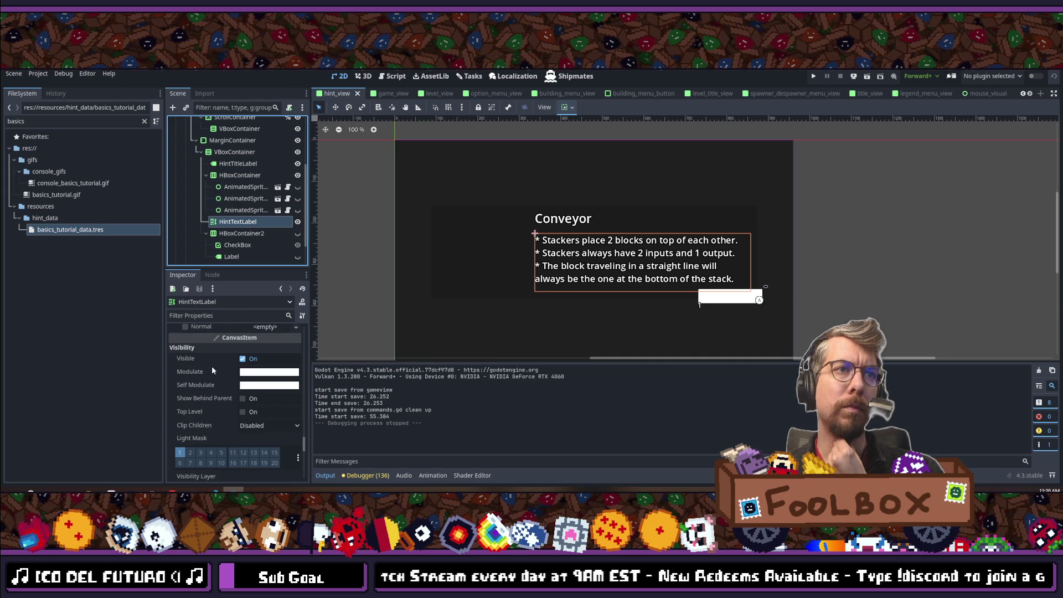
scroll(212, 366, down, 8)
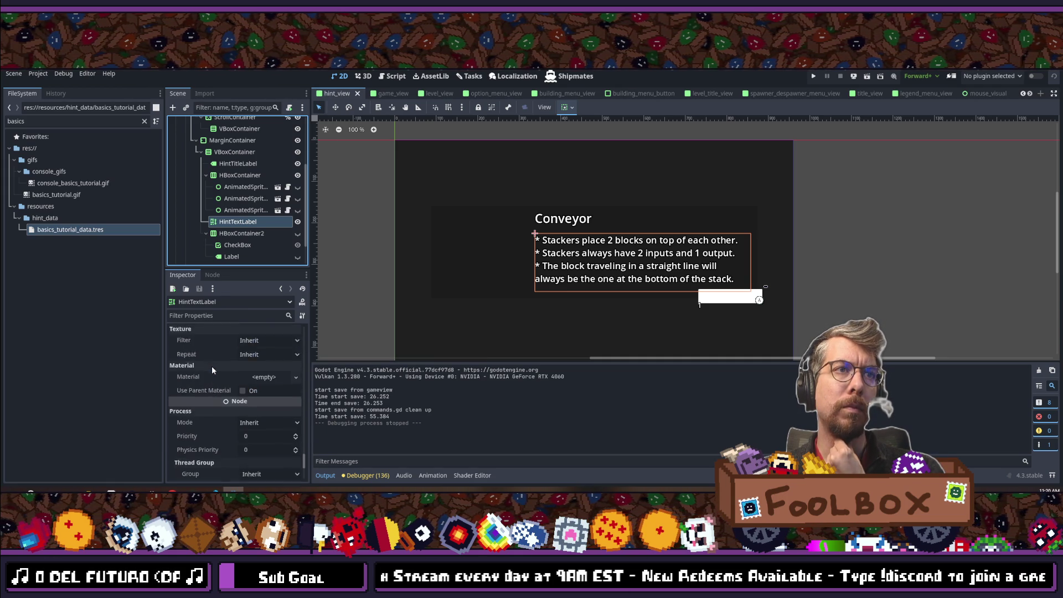
scroll(211, 367, up, 10)
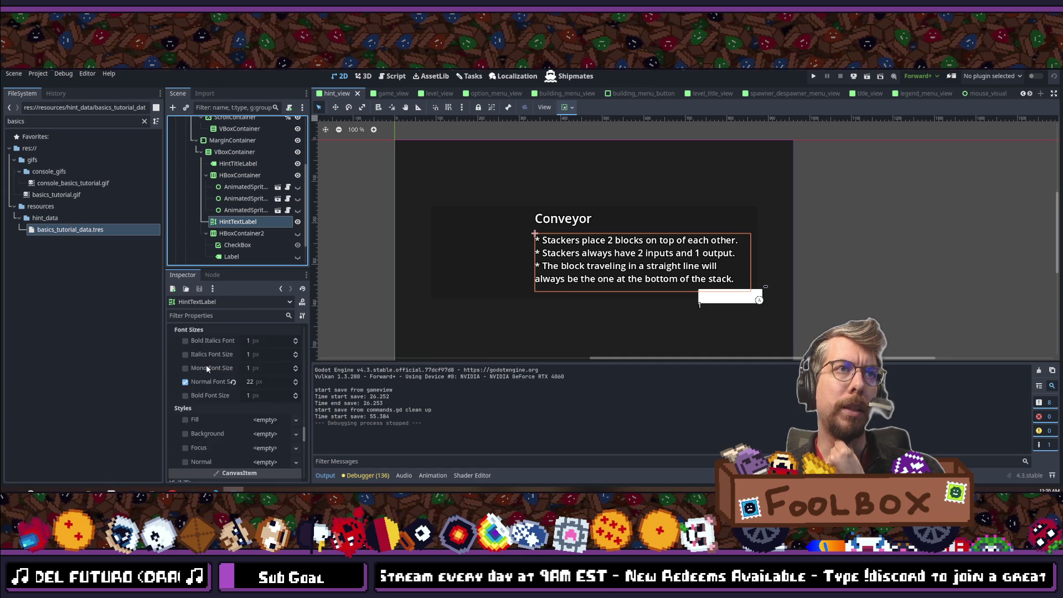
scroll(206, 359, up, 5)
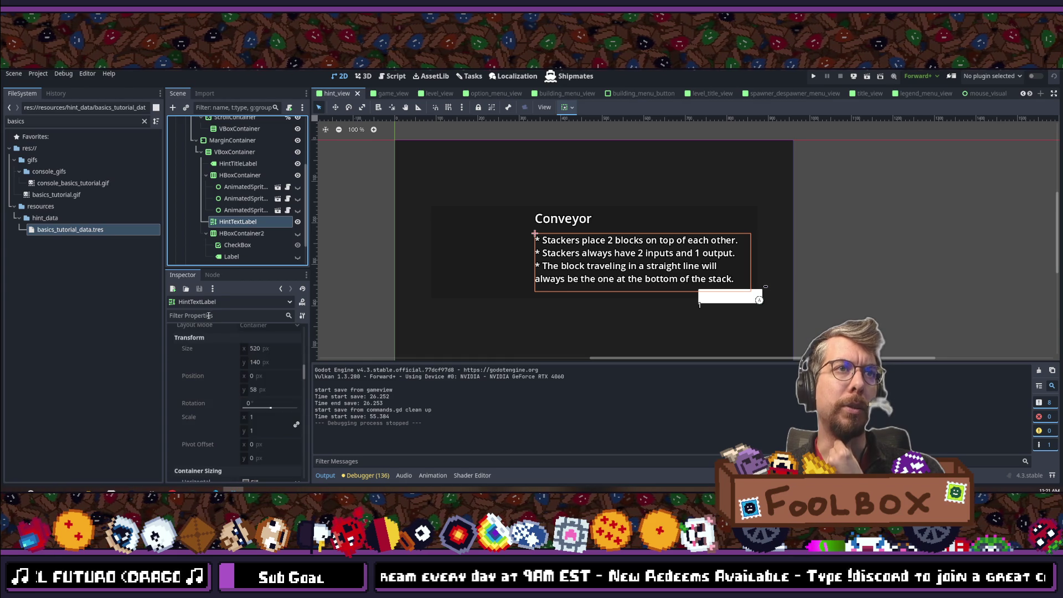
Step: Filter the Inspector by 'font' to show the 22 px normal font size, and run the game
text(font)
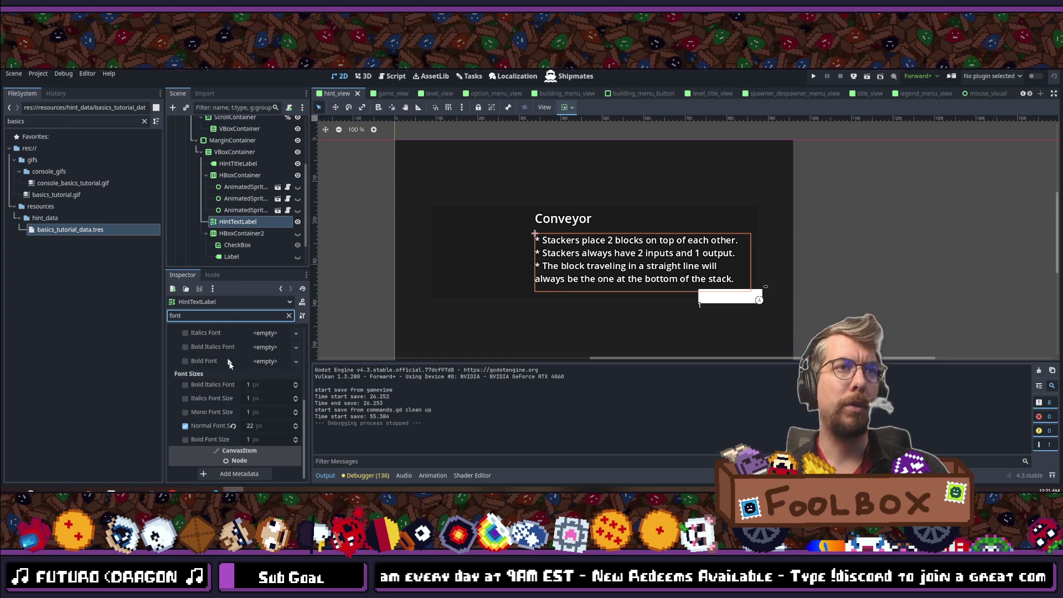
scroll(232, 367, up, 2)
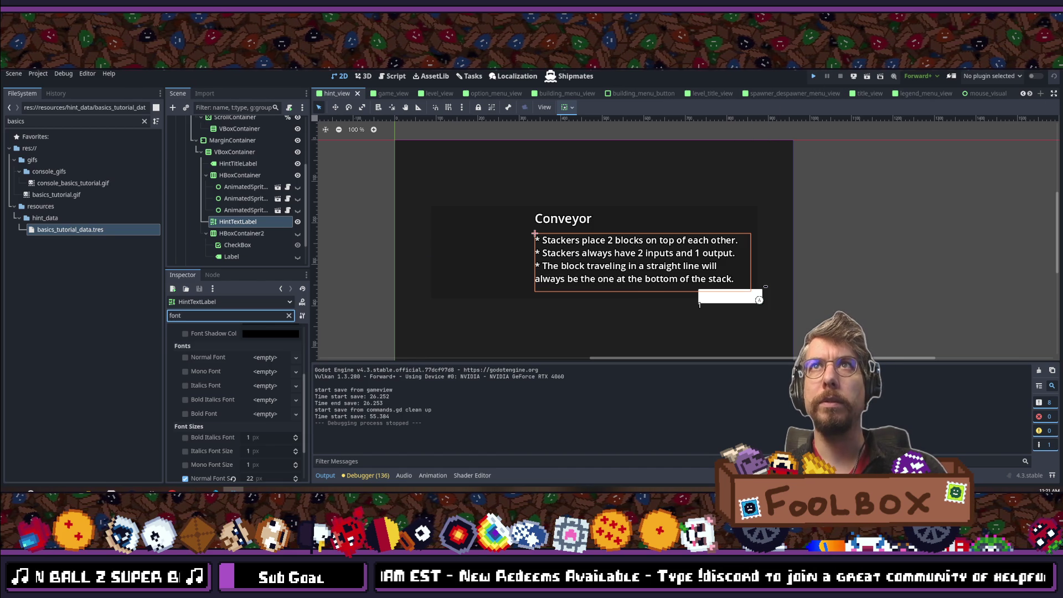
click(868, 77)
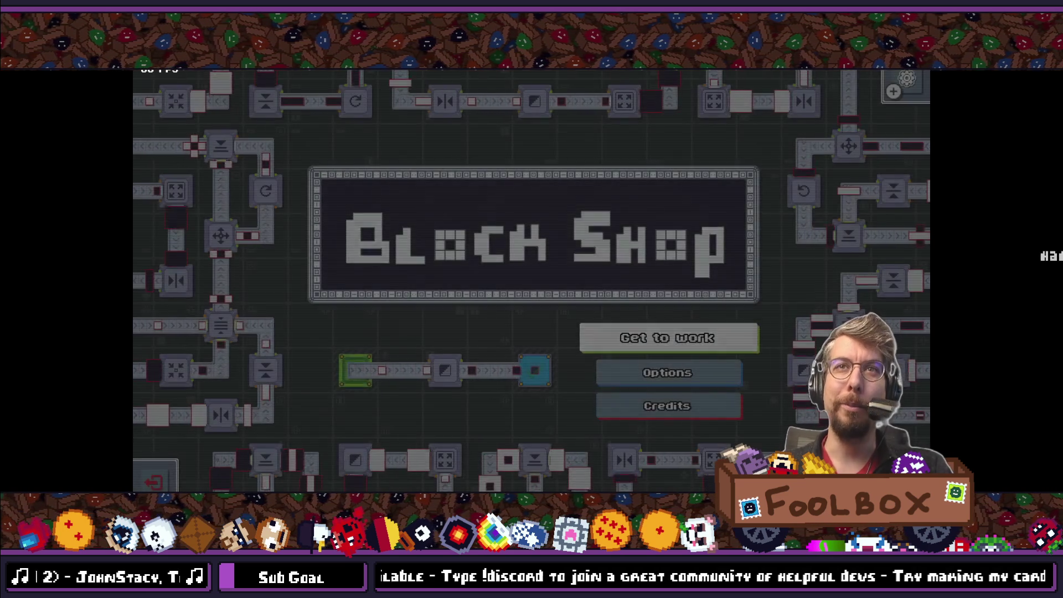
Step: Go from the Block Shop title screen to the Basics tutorial hint, then return to VS Code
key(Return)
key(Return)
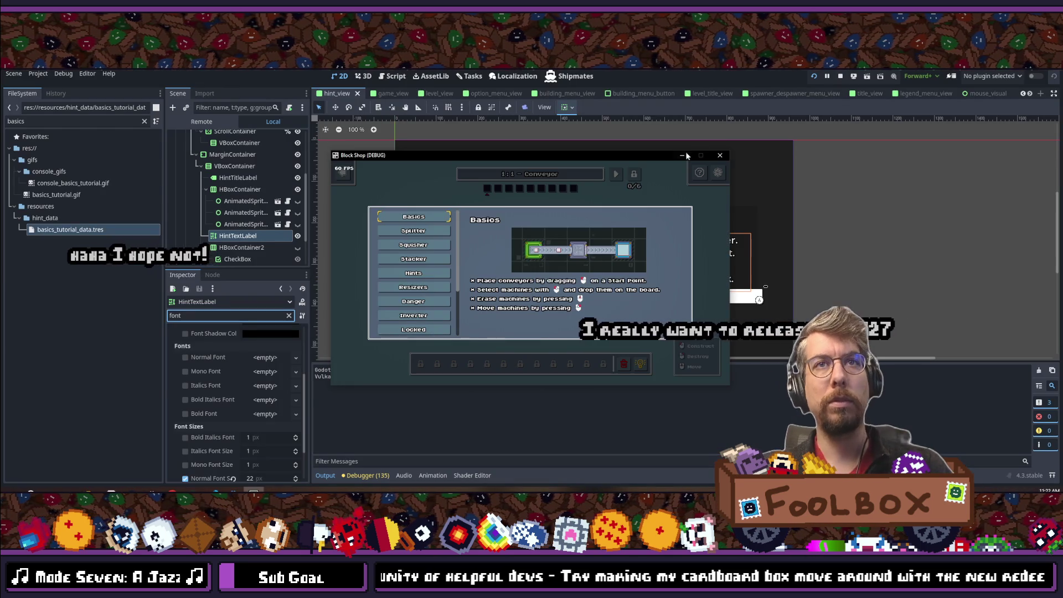
key(alt+Tab)
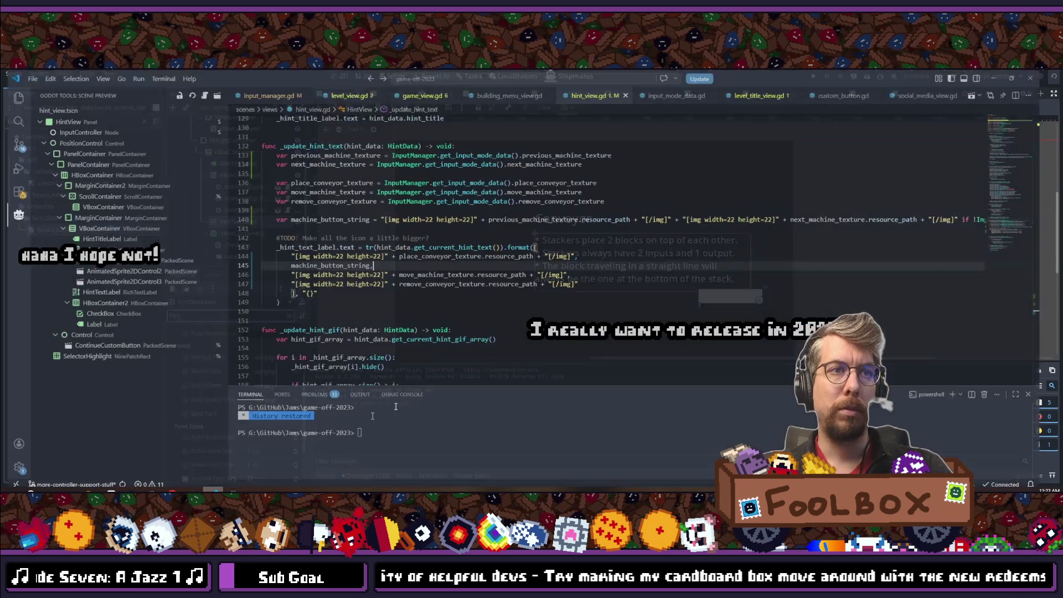
Step: Move the remove_conveyor entry above move_machine, save, and fix the trailing commas in hint_view.gd
click(635, 274)
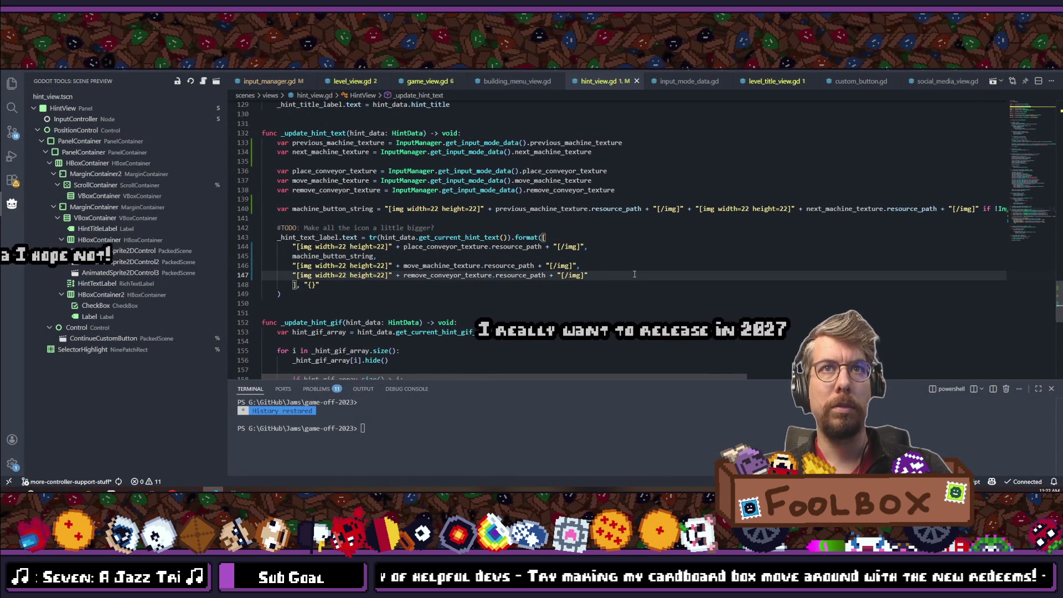
key(alt+Up)
key(ctrl+s)
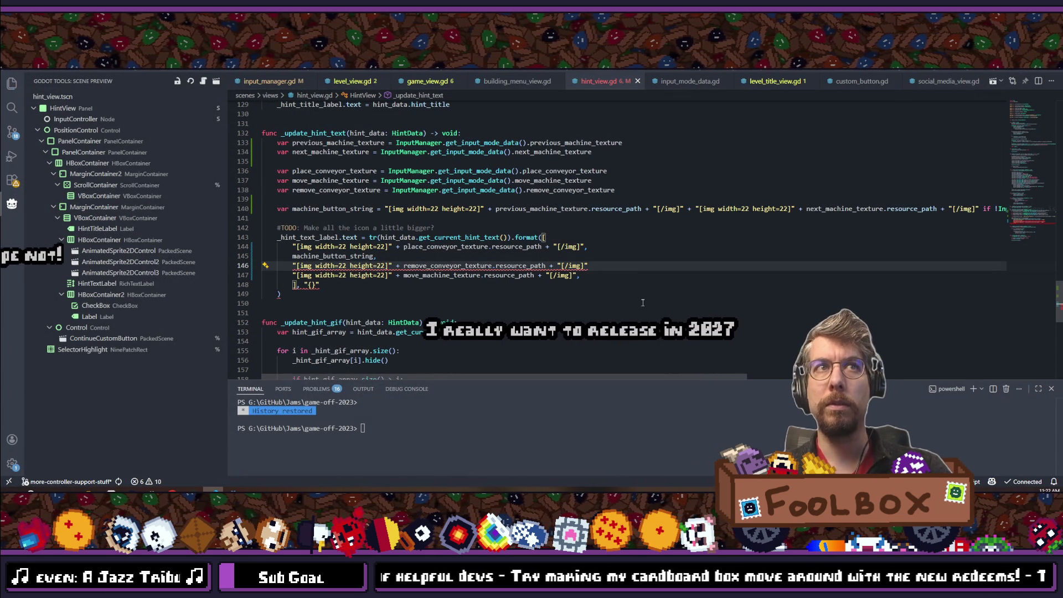
text(,)
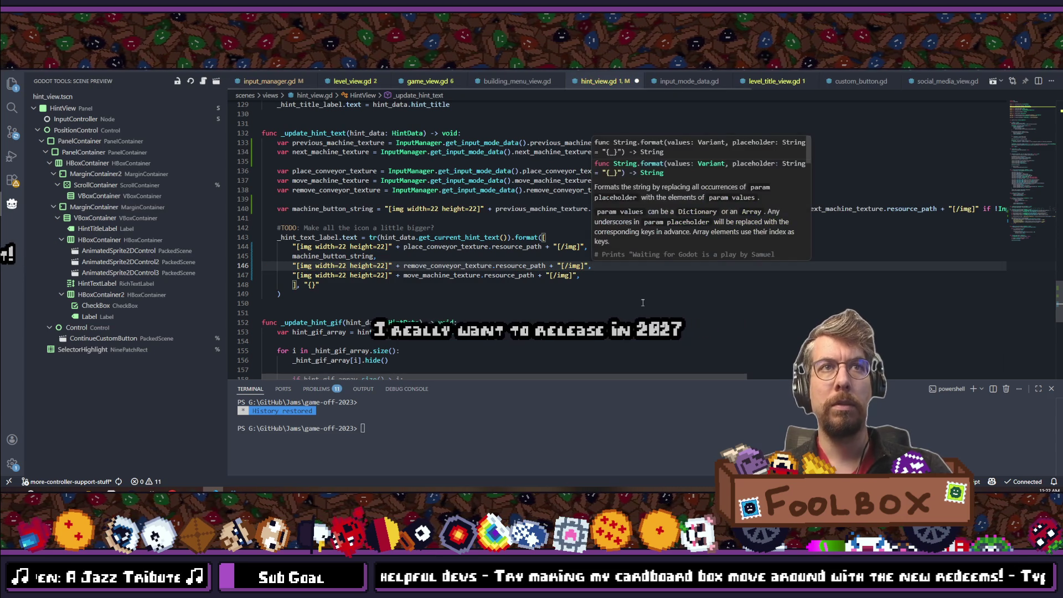
click(589, 275)
key(BackSpace)
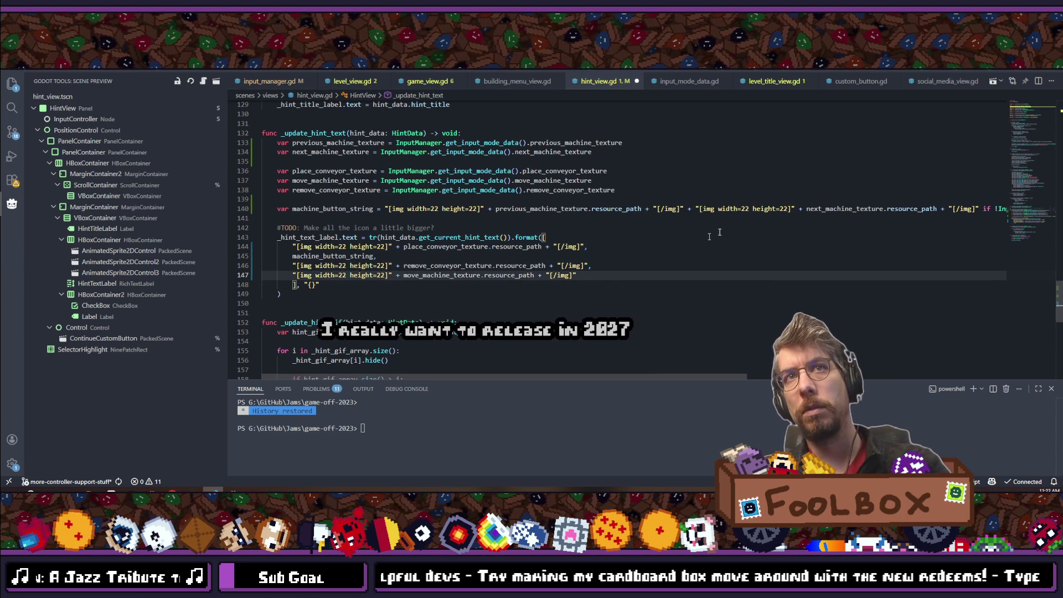
key(alt+Tab)
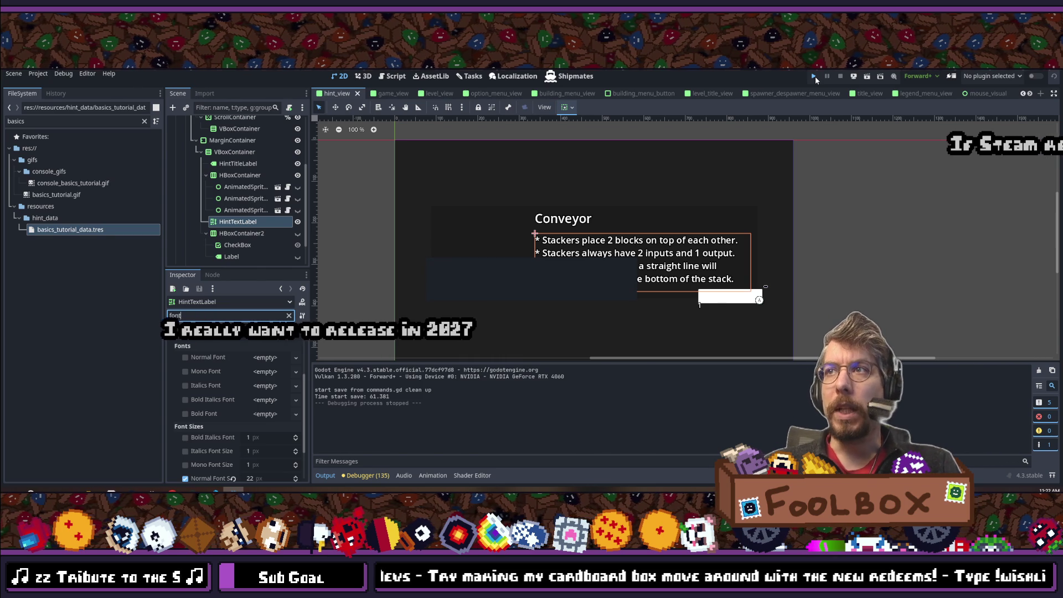
Step: Run Block Shop and look through the Splitter, Stacker, Fabricators and Rotator help topics
click(815, 76)
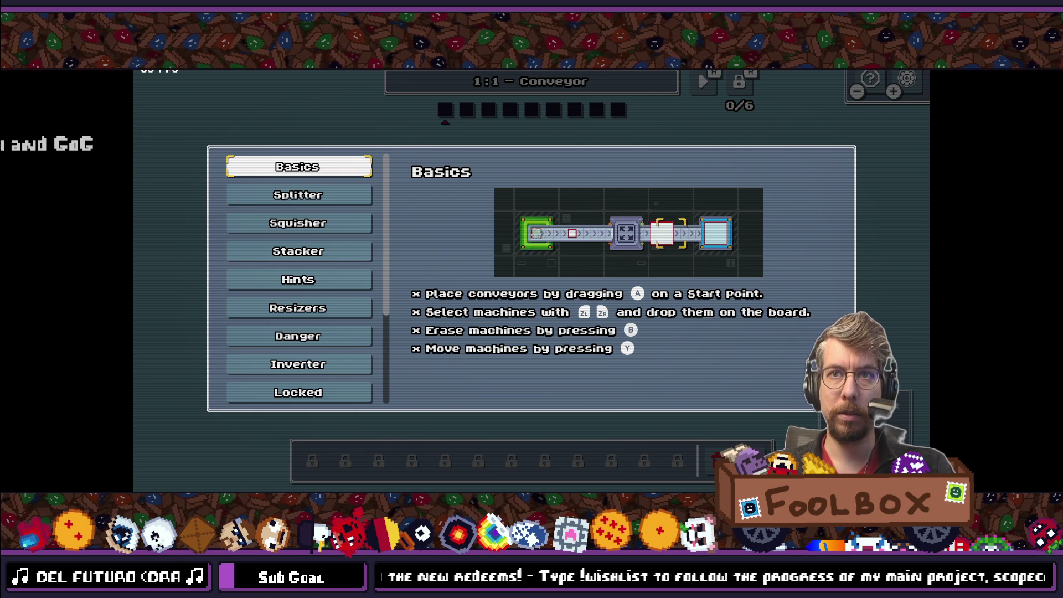
click(298, 195)
key(Down)
key(Up)
key(Up)
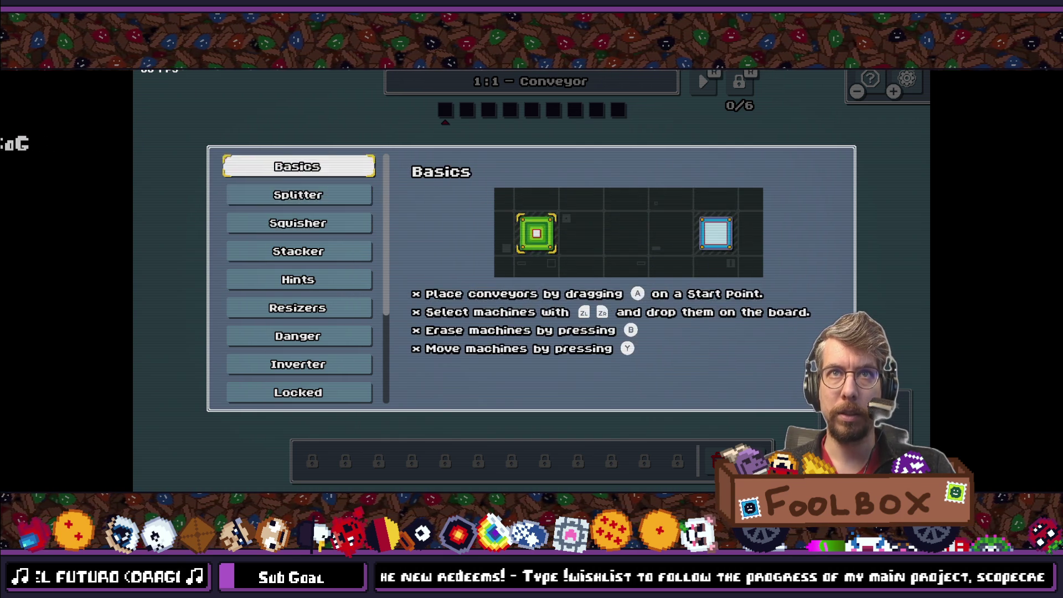
key(Down)
key(Down)
key(Down)
key(Down)
key(Down)
key(Down)
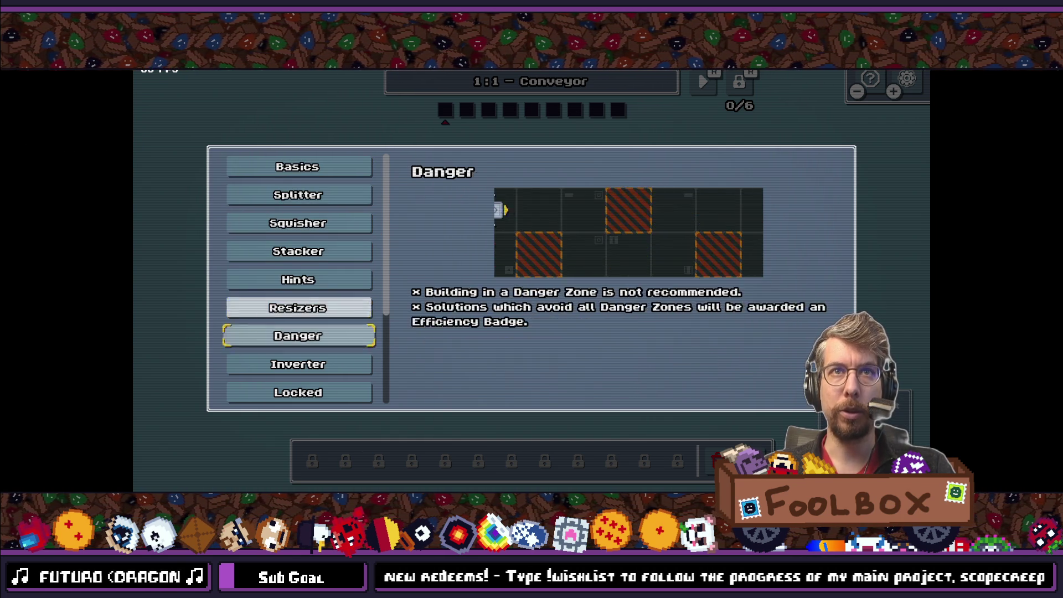
key(Down)
key(Down)
key(Down)
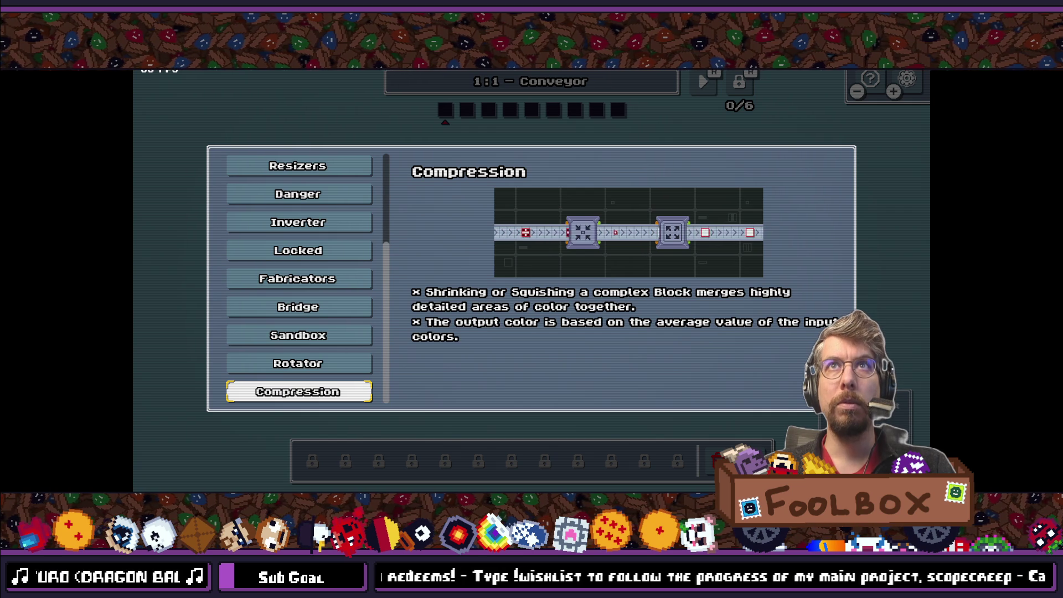
key(Up)
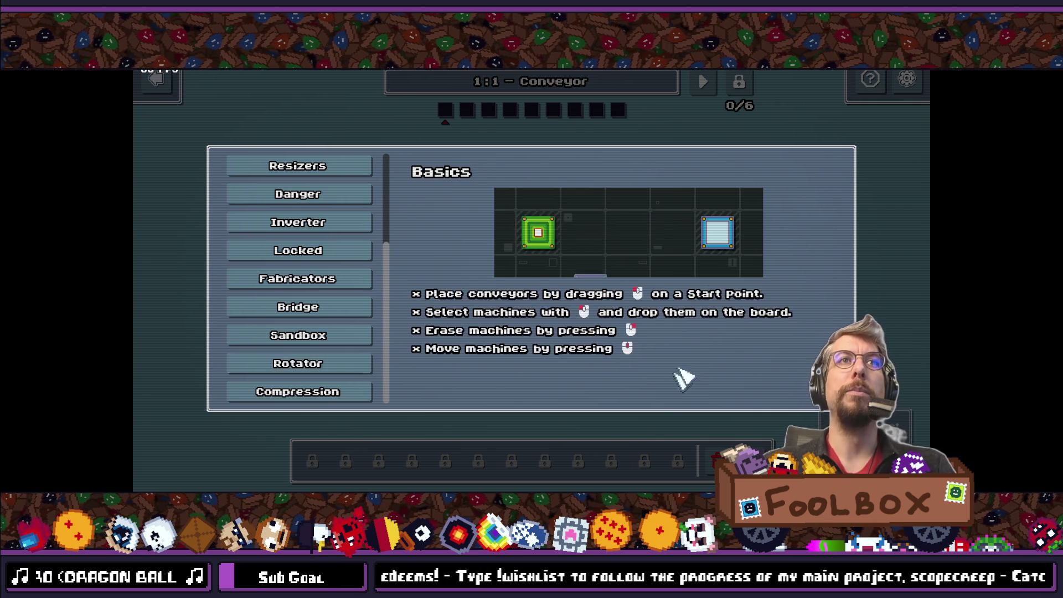
scroll(349, 268, up, 5)
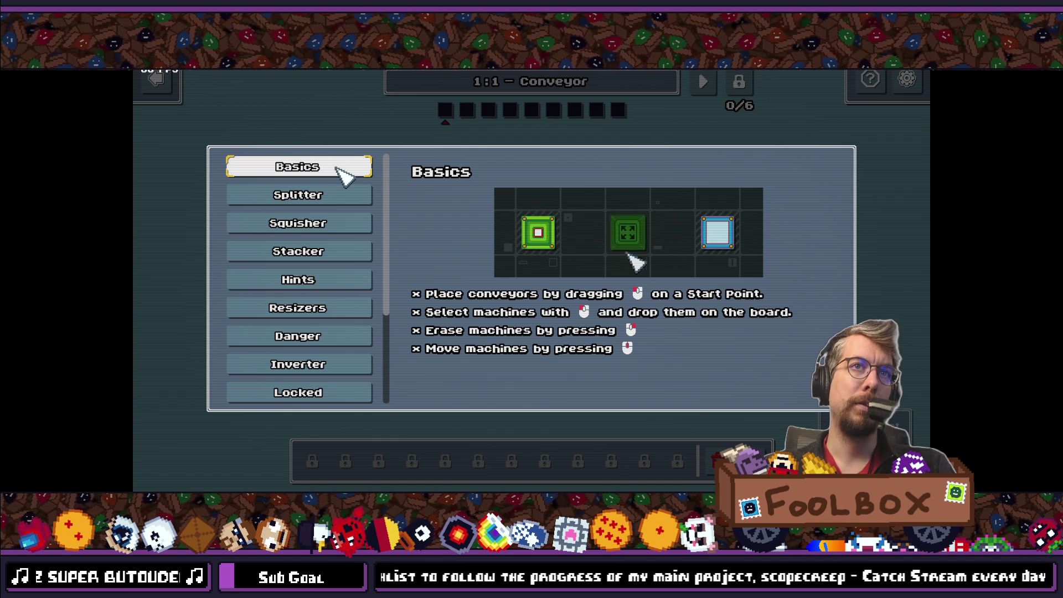
Step: Go through the Squisher, Stacker, Hints and Resizers topics, then return to Basics and close the help
click(343, 197)
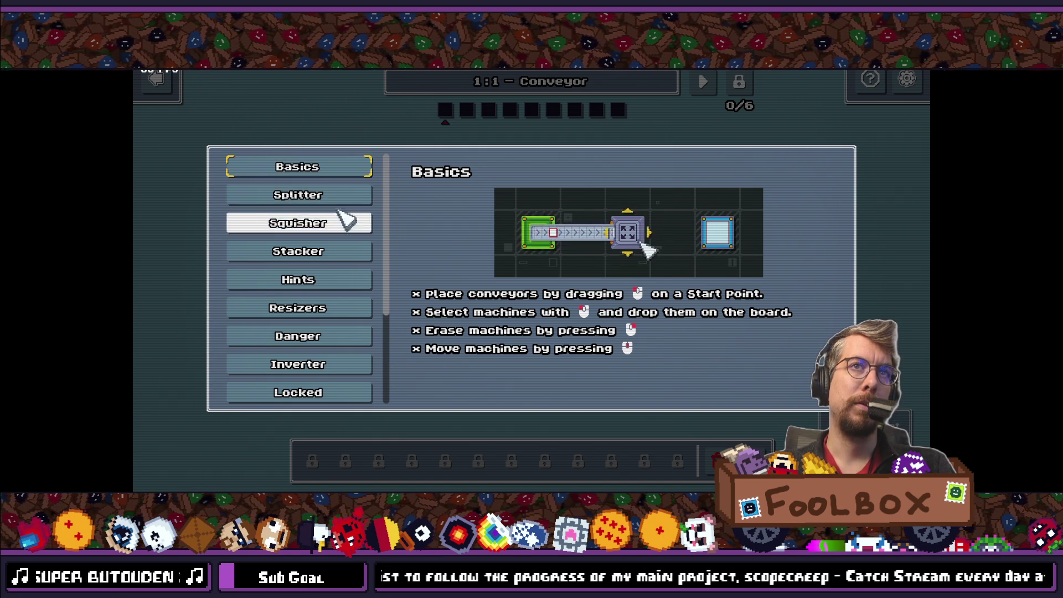
click(343, 224)
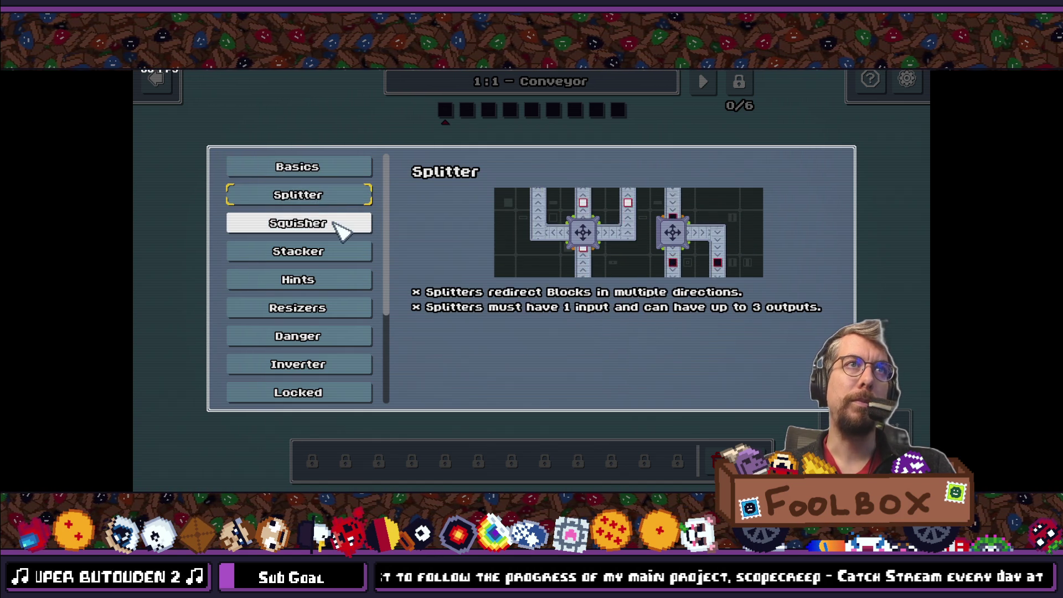
click(343, 255)
click(343, 282)
click(343, 308)
click(346, 336)
click(343, 280)
click(346, 167)
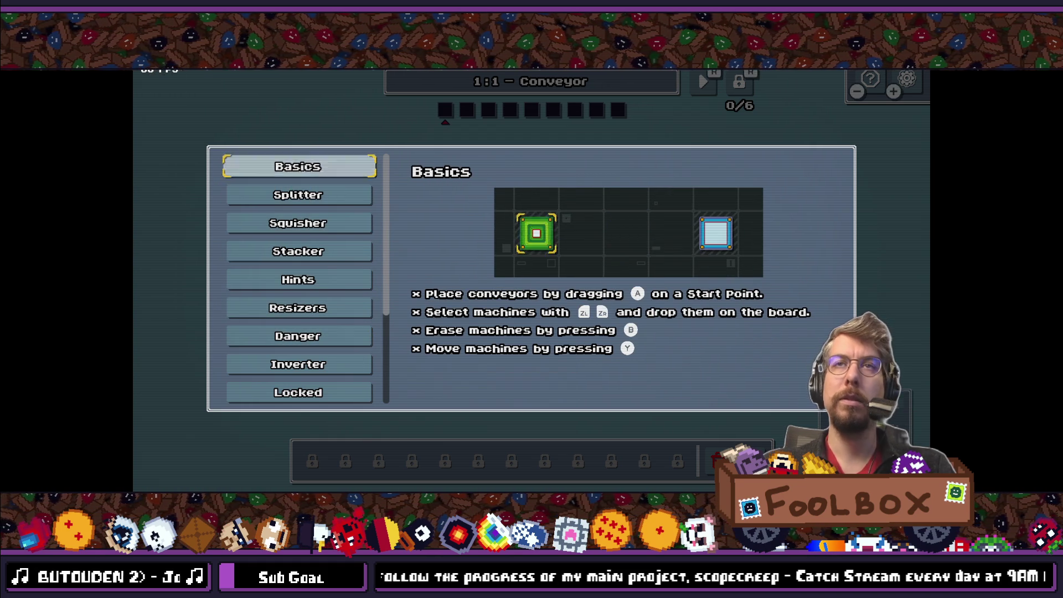
key(Escape)
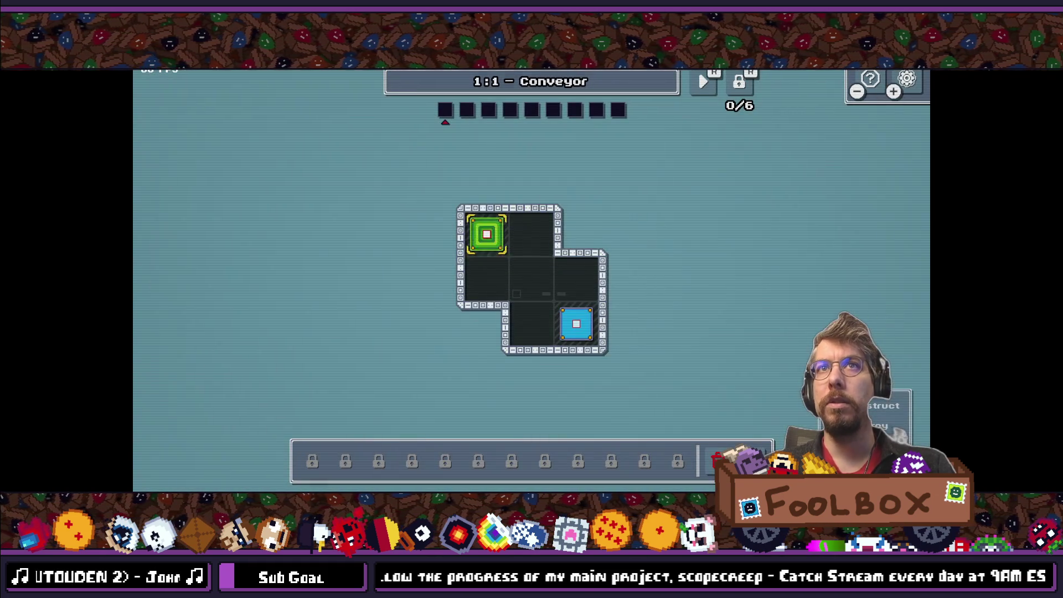
Step: Quit Block Shop from the pause menu, confirm Yes, and relaunch it from the editor
key(Escape)
key(Escape)
key(Escape)
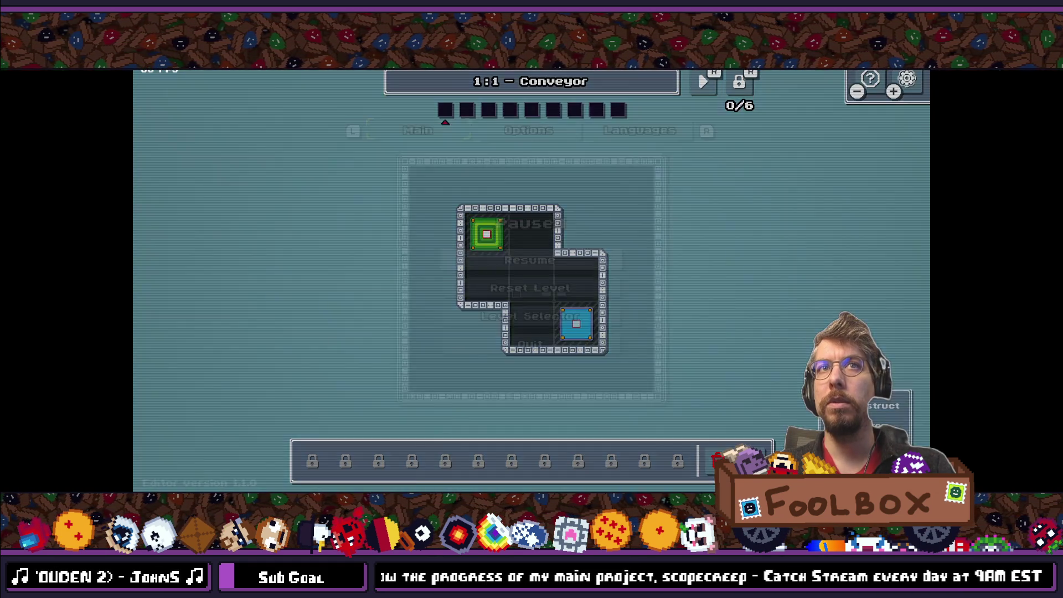
key(Escape)
key(Escape)
key(Down)
key(Down)
key(Down)
key(Return)
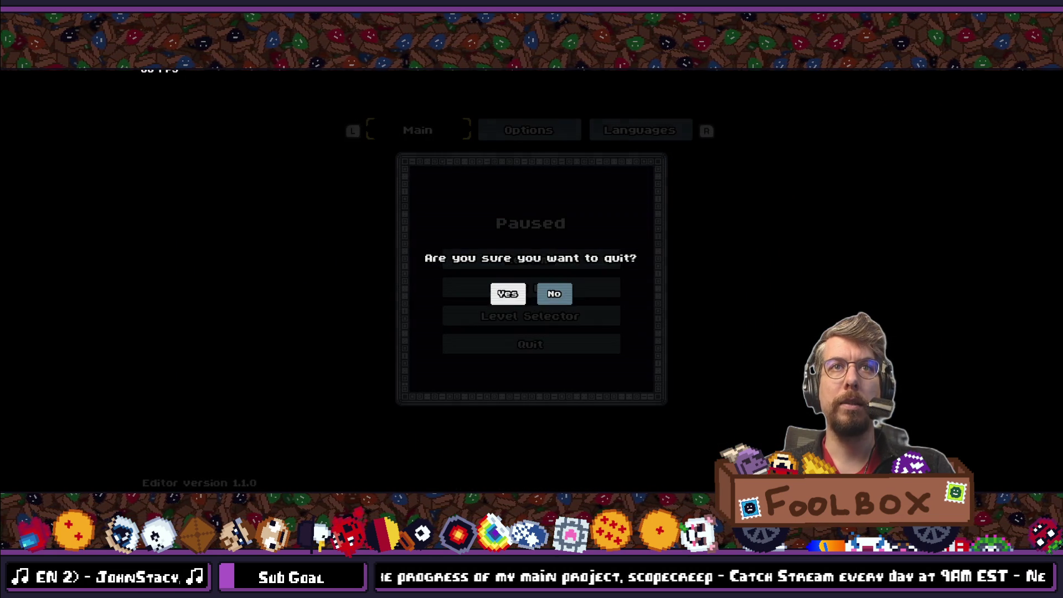
key(Return)
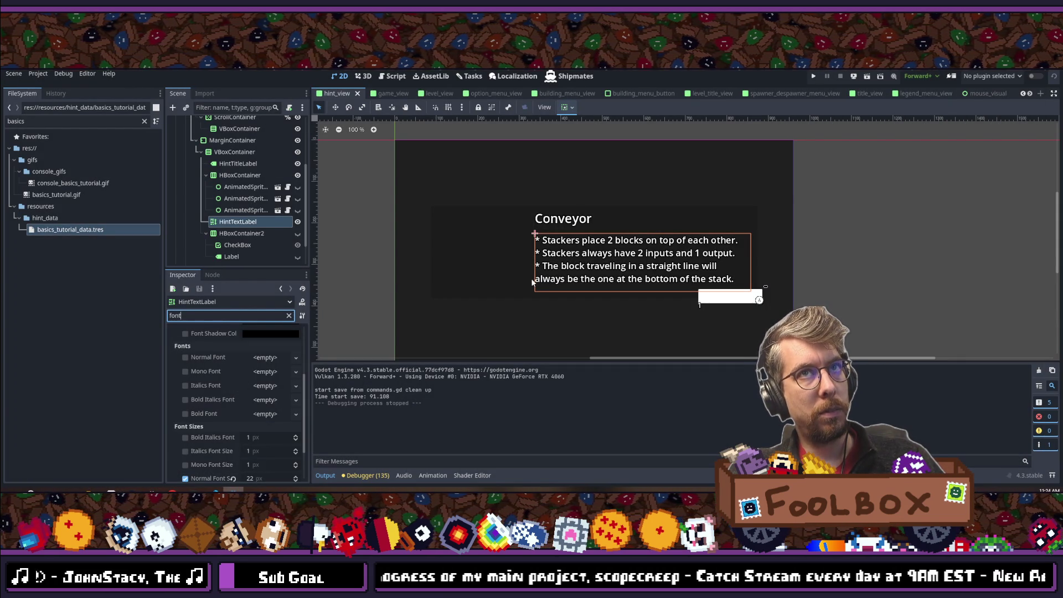
click(814, 77)
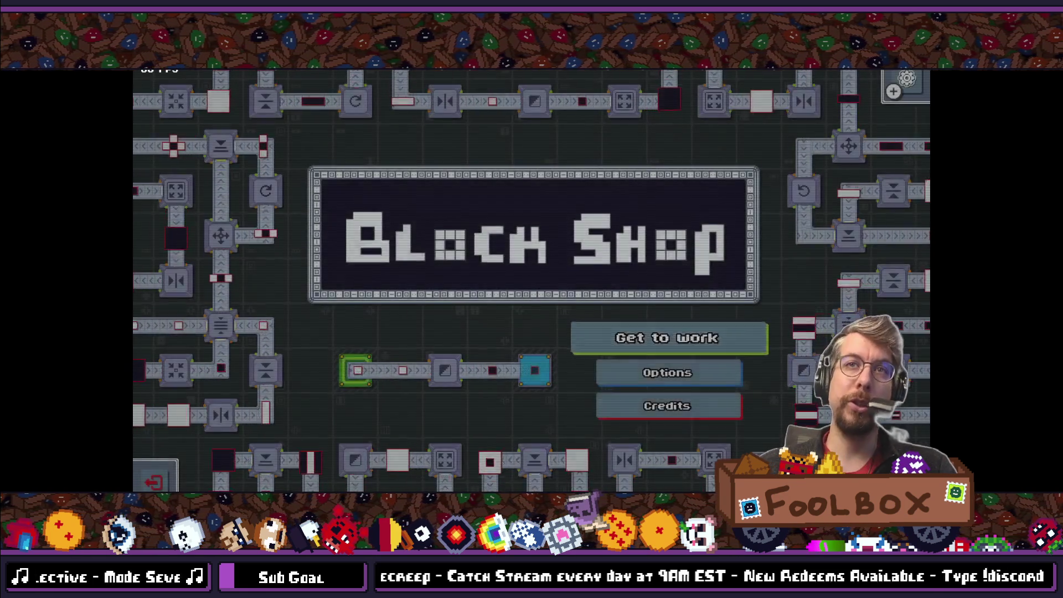
Step: Start The basics level and view the Splitter, Squisher, Stacker, Hints and Resizers help pages
key(Return)
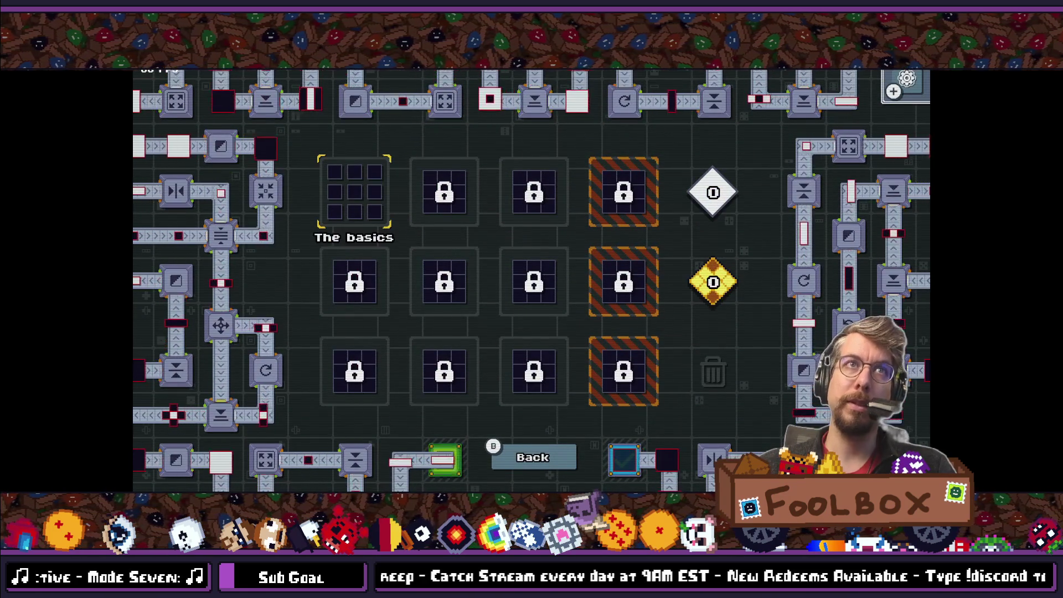
key(Return)
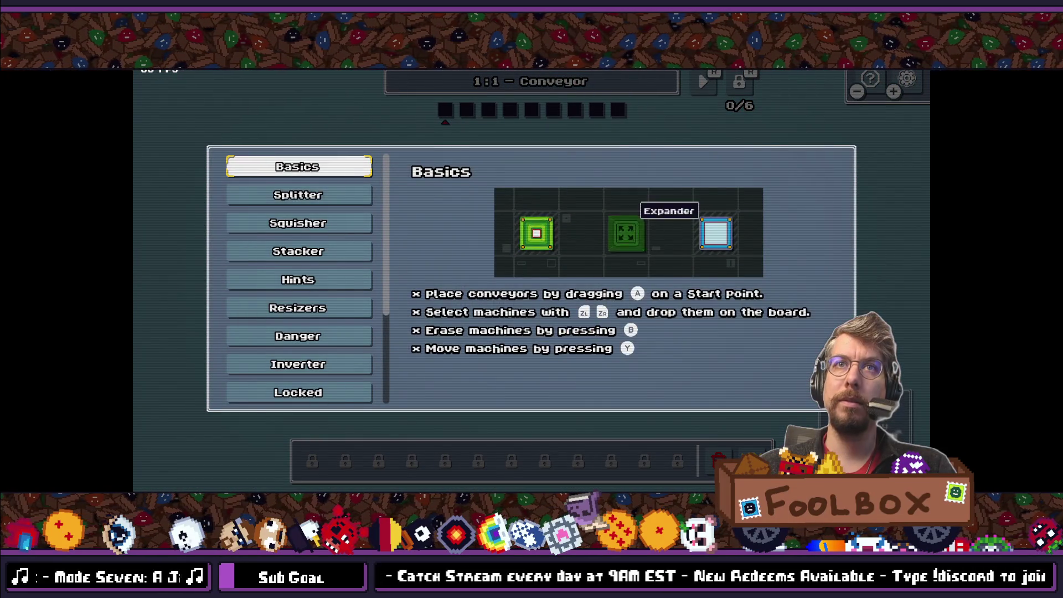
key(Down)
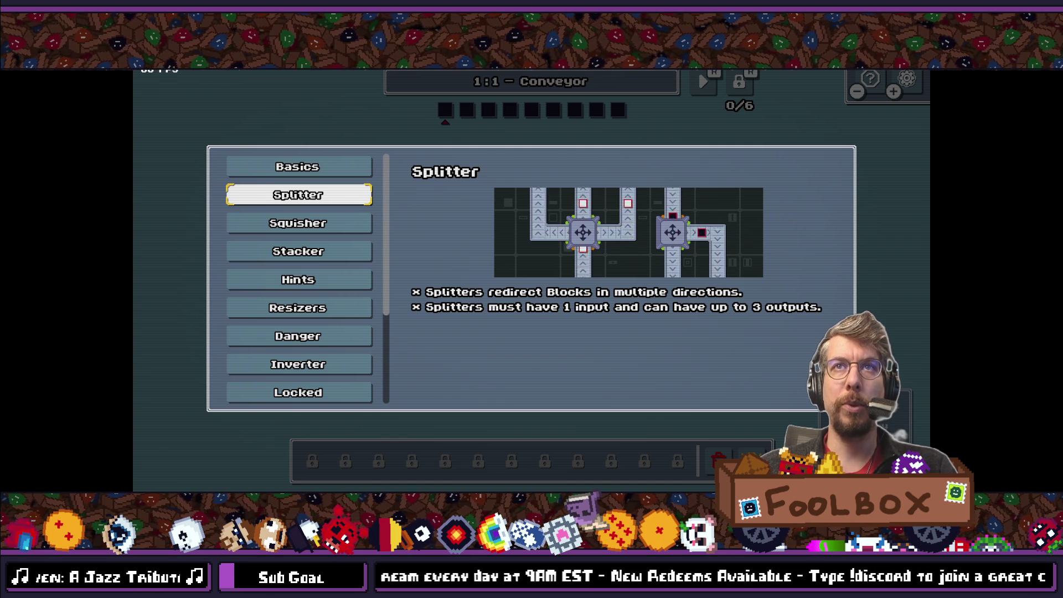
click(298, 223)
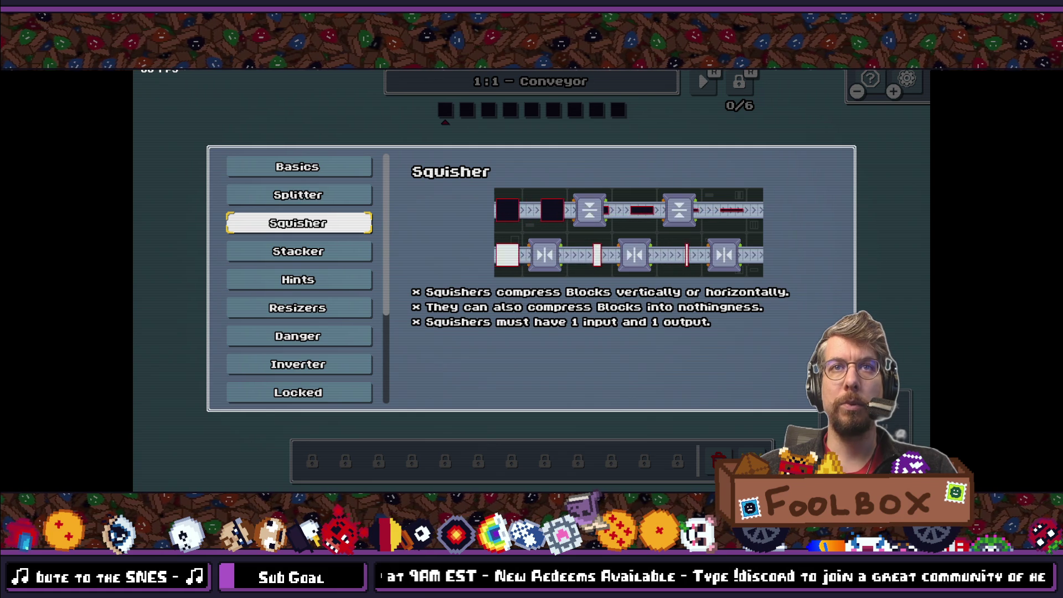
click(298, 251)
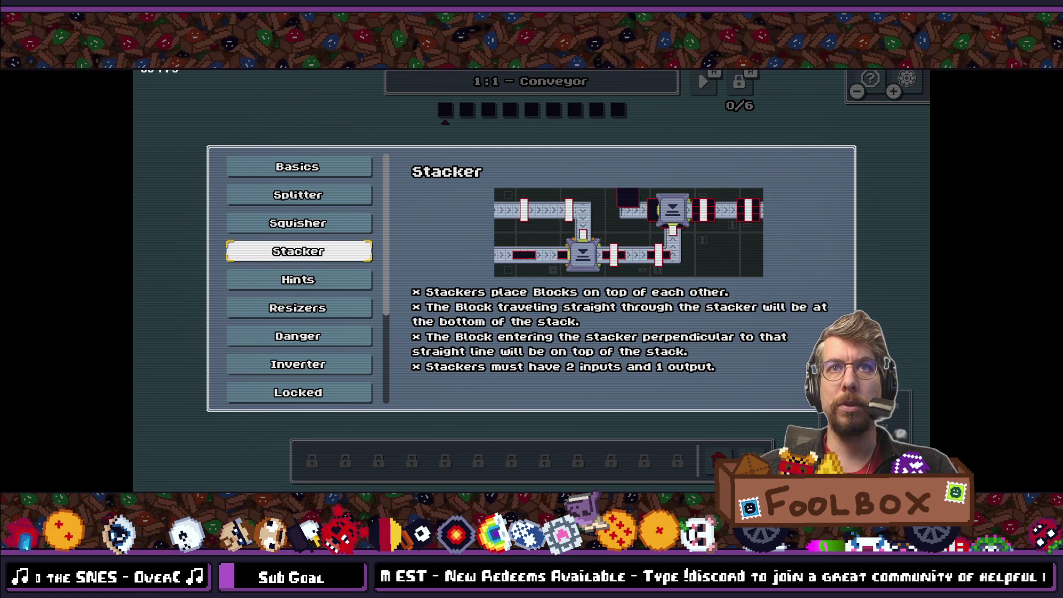
click(298, 280)
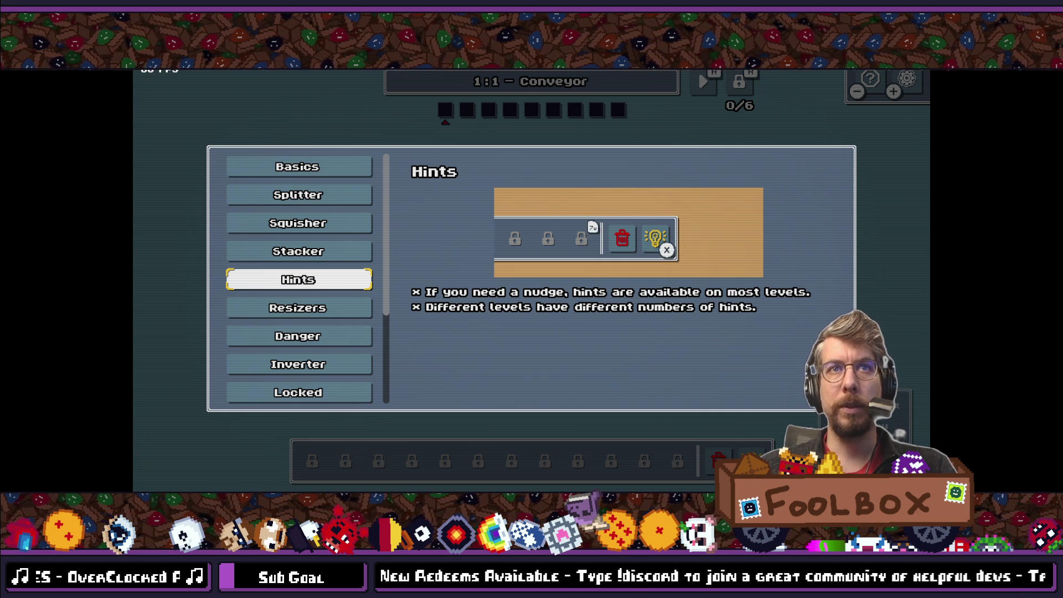
click(298, 308)
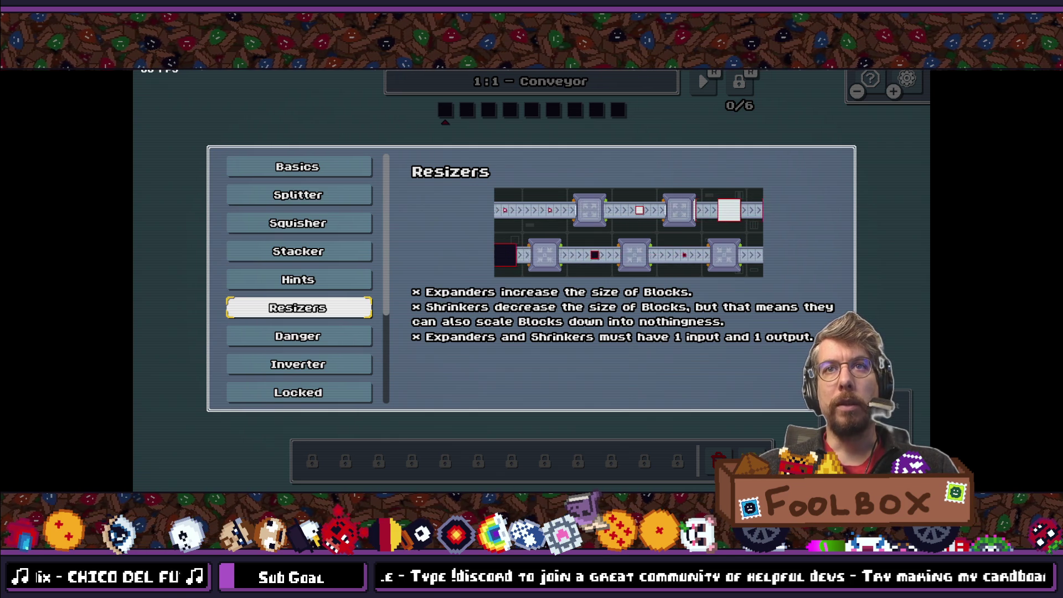
Step: Browse the Danger, Inverter, Locked, Fabricators, Bridge and Sandbox help topics
click(298, 336)
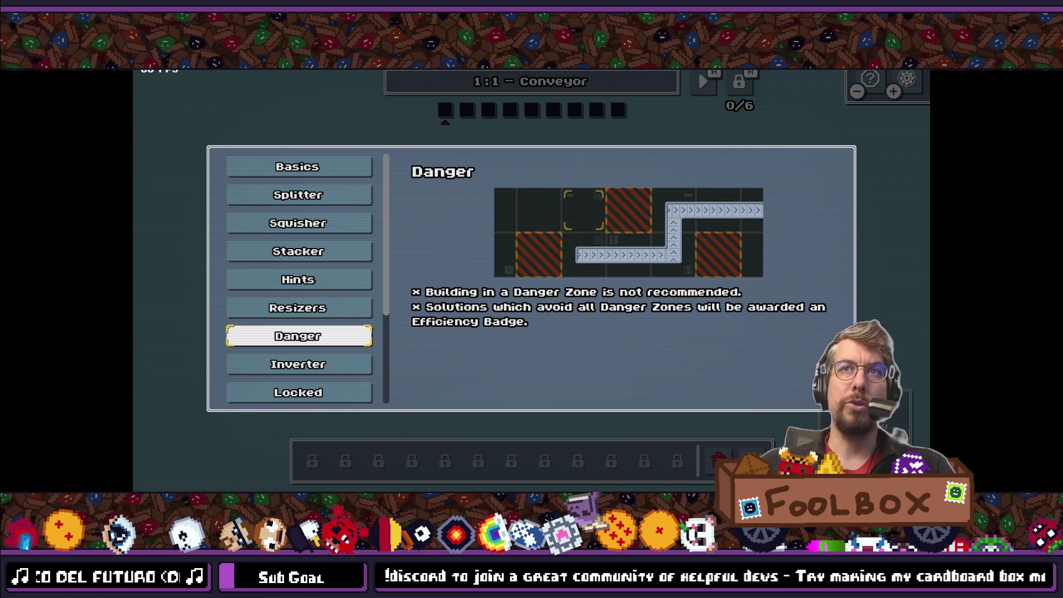
key(Down)
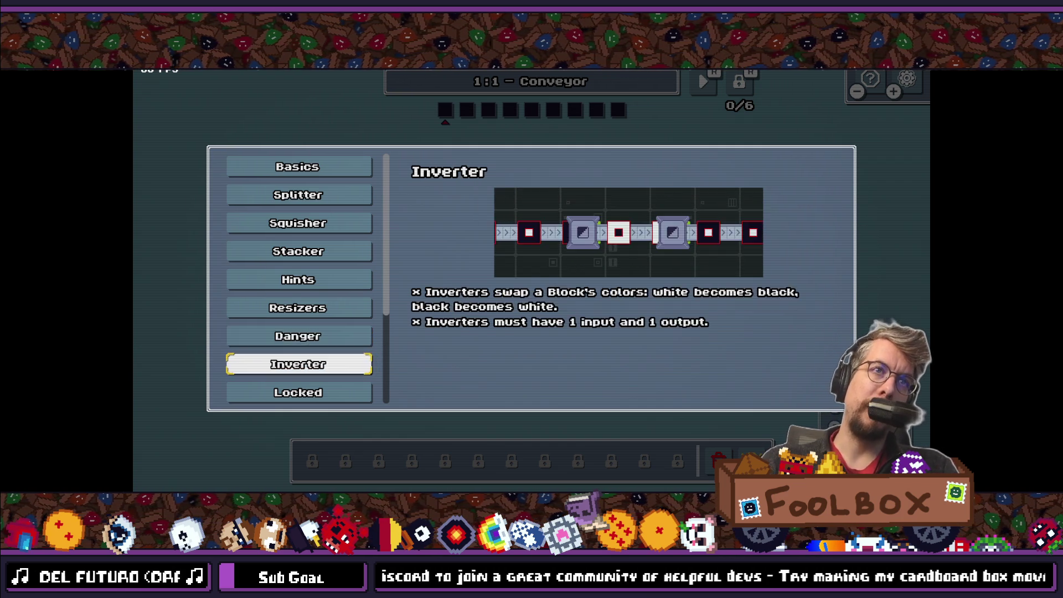
key(Up)
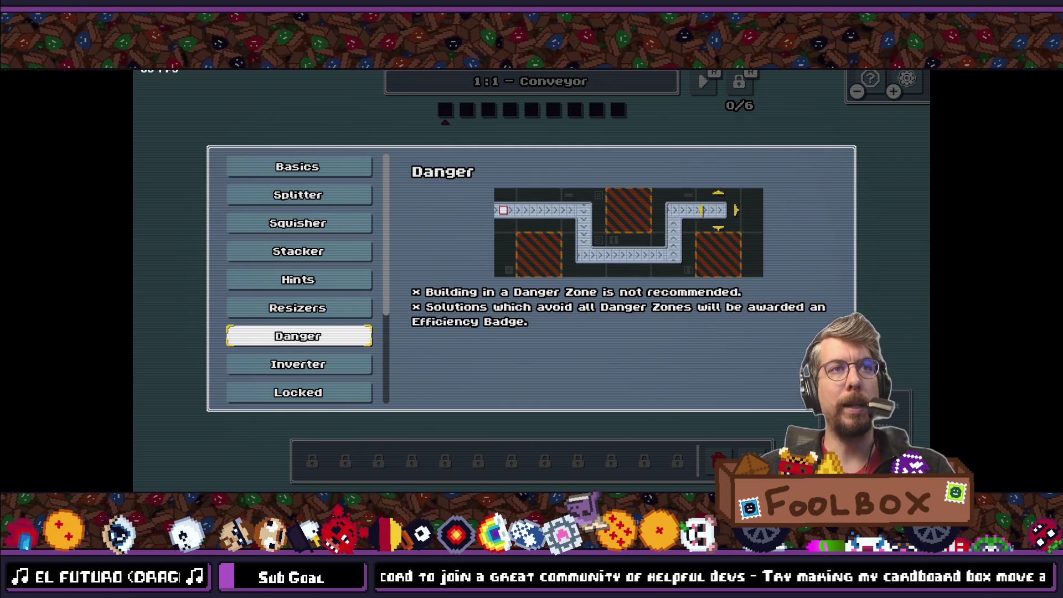
key(Down)
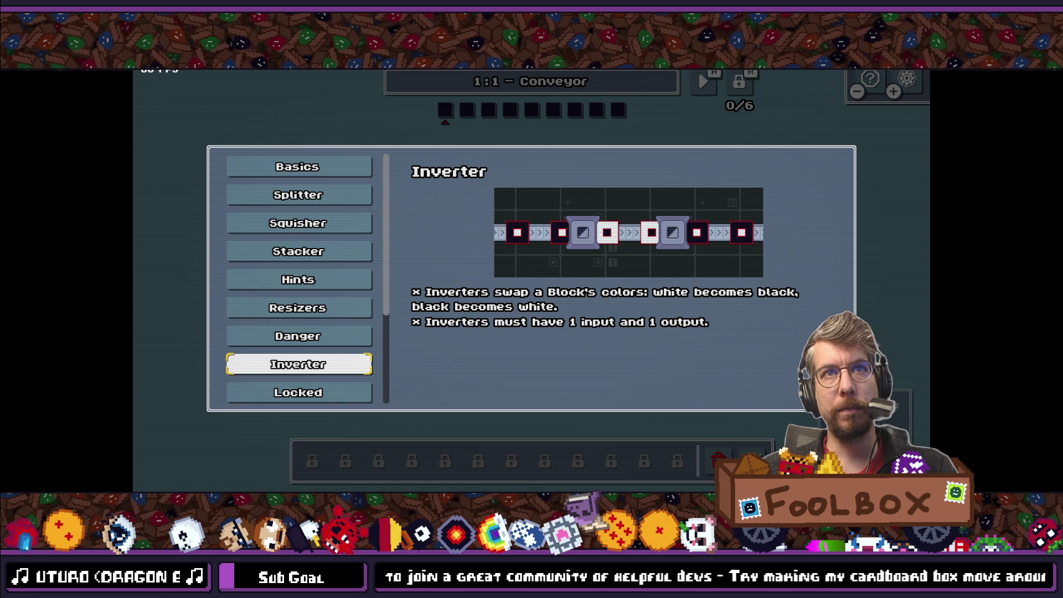
key(Down)
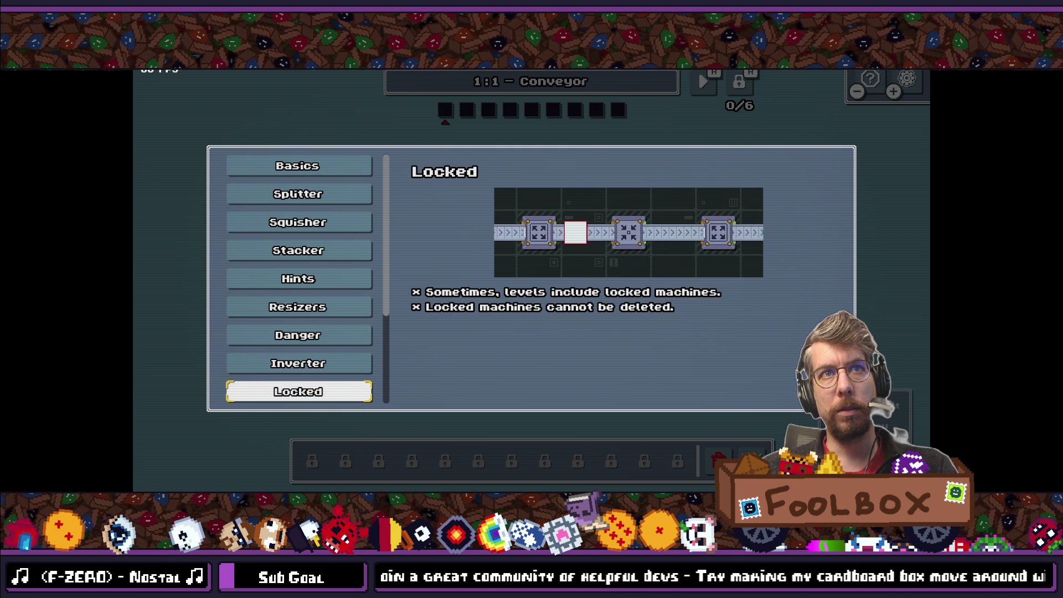
key(Down)
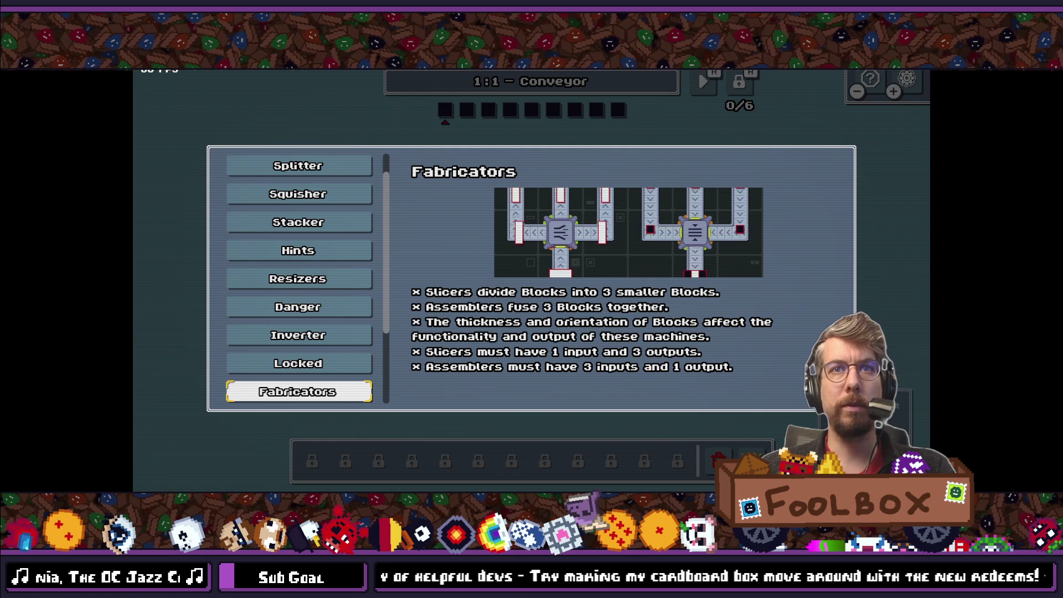
key(Down)
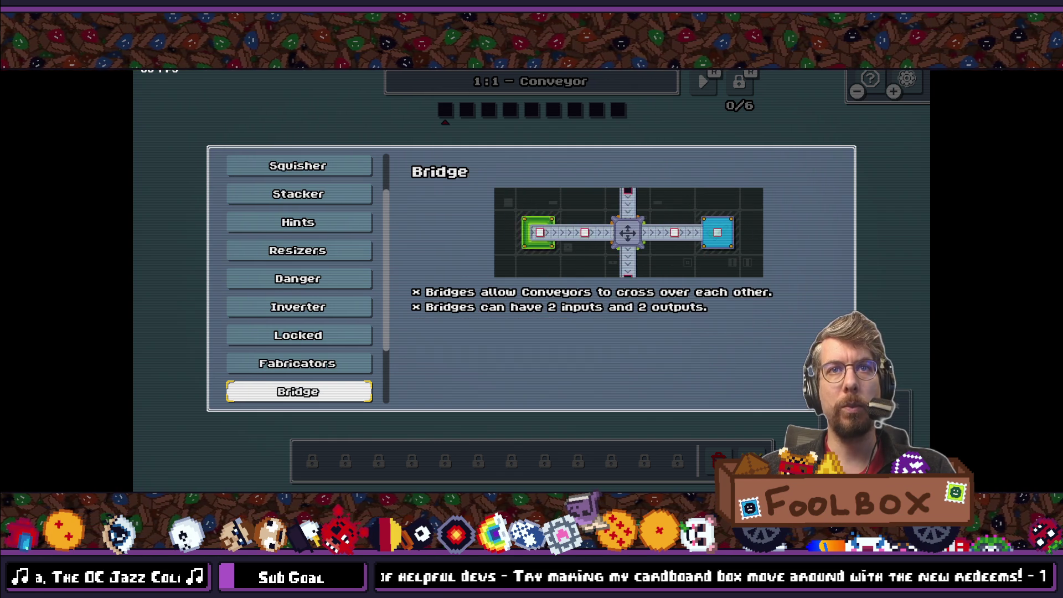
key(Down)
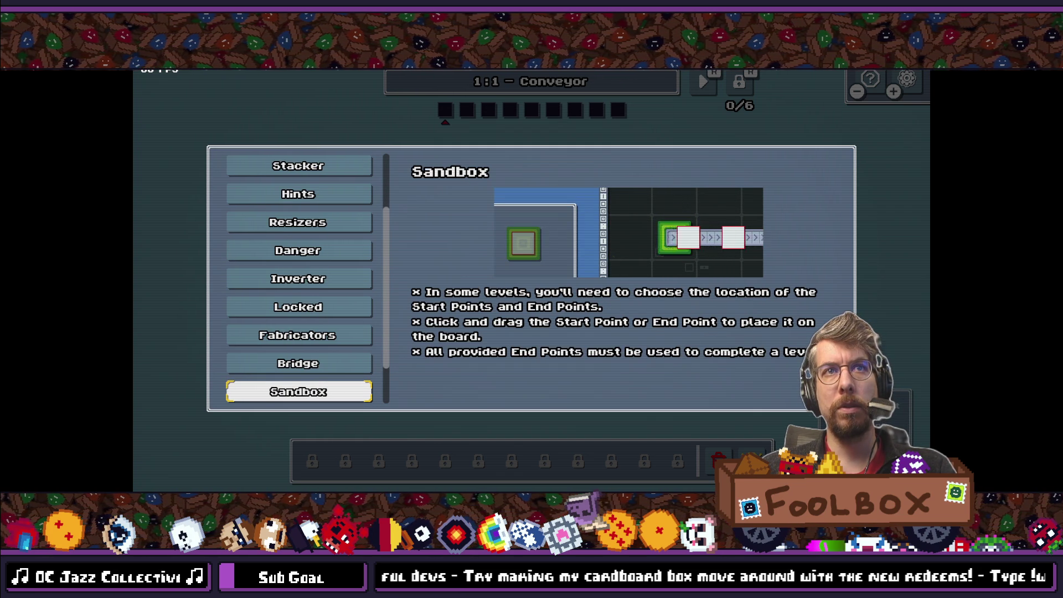
Step: View the Rotator and Compression entries, step back up, then close the help and open the pause menu
key(Down)
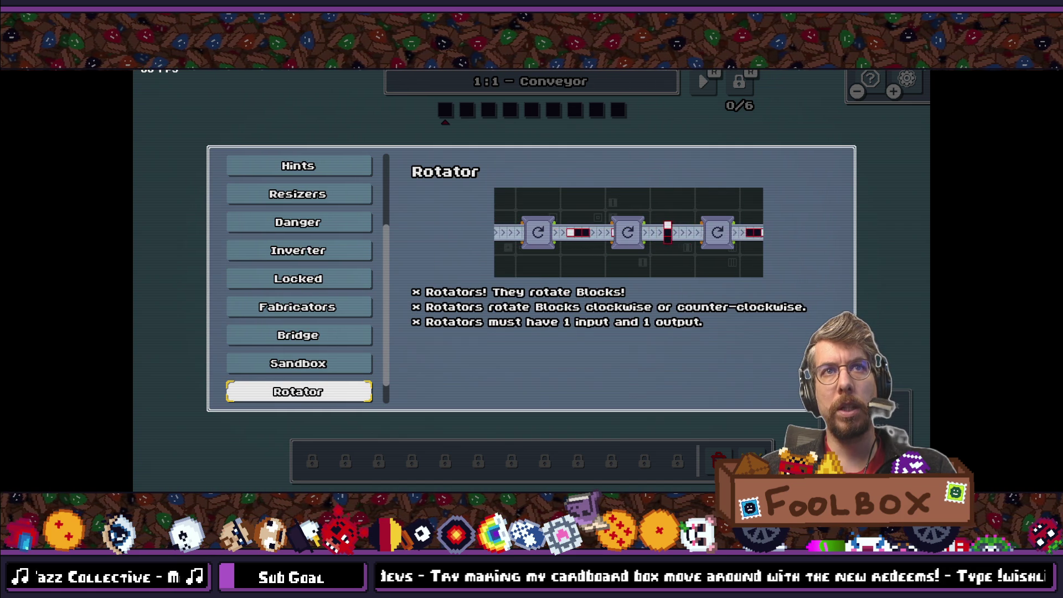
key(Down)
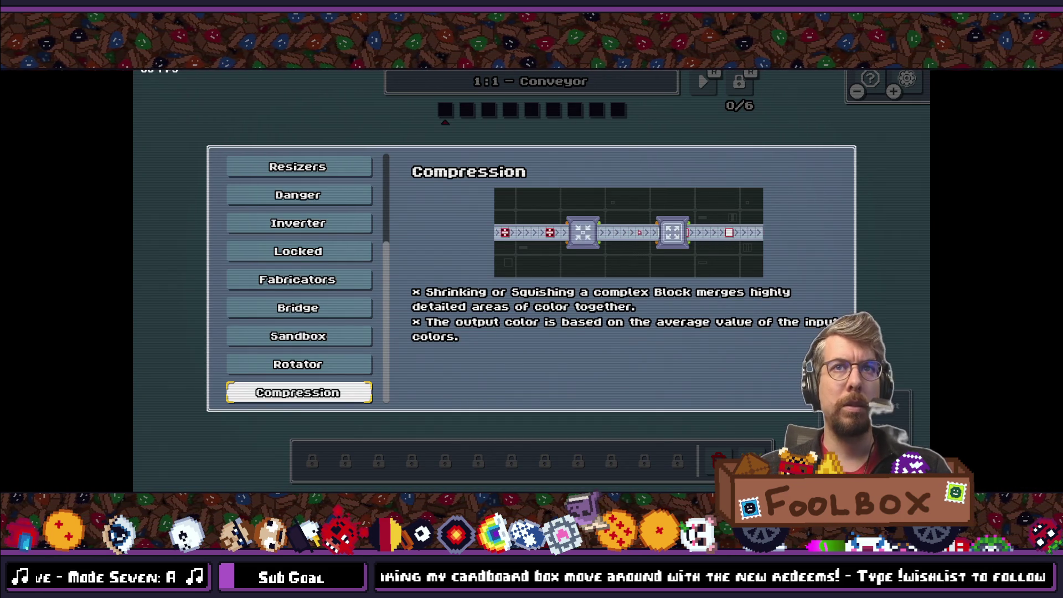
key(Up)
key(Up)
key(Up)
key(Up)
key(Up)
key(Up)
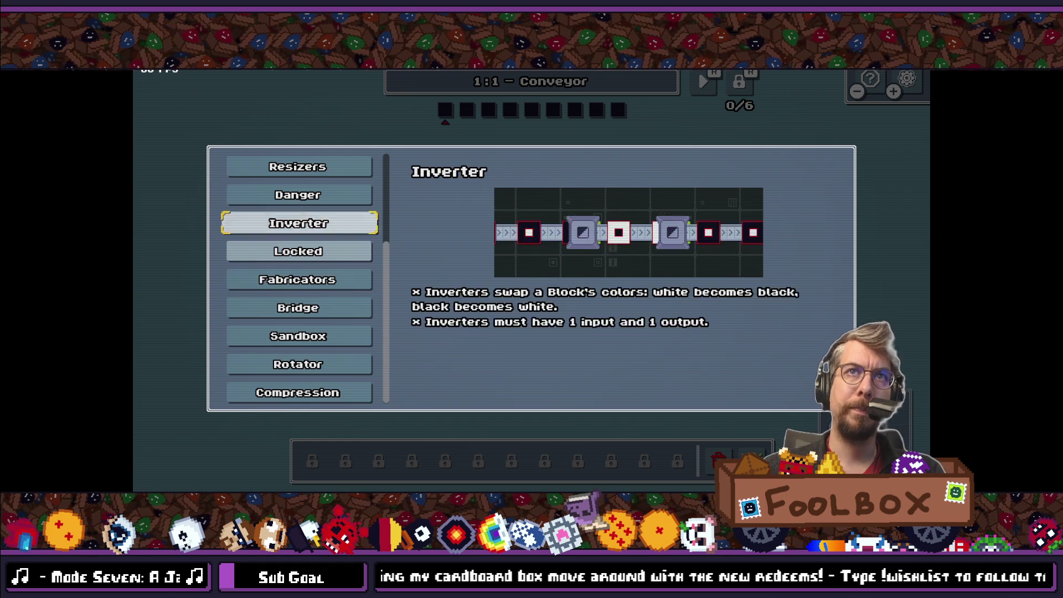
key(Escape)
key(h)
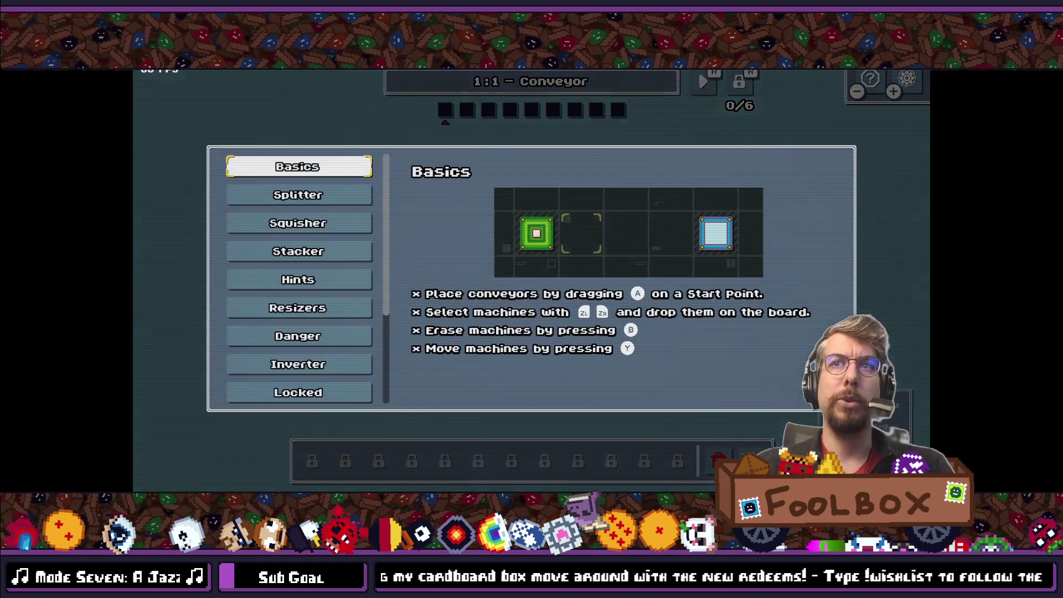
key(Escape)
key(Escape)
Step: Decline the quit prompt, close the Block Shop game window, and switch to VS Code
key(Down)
key(Down)
key(Down)
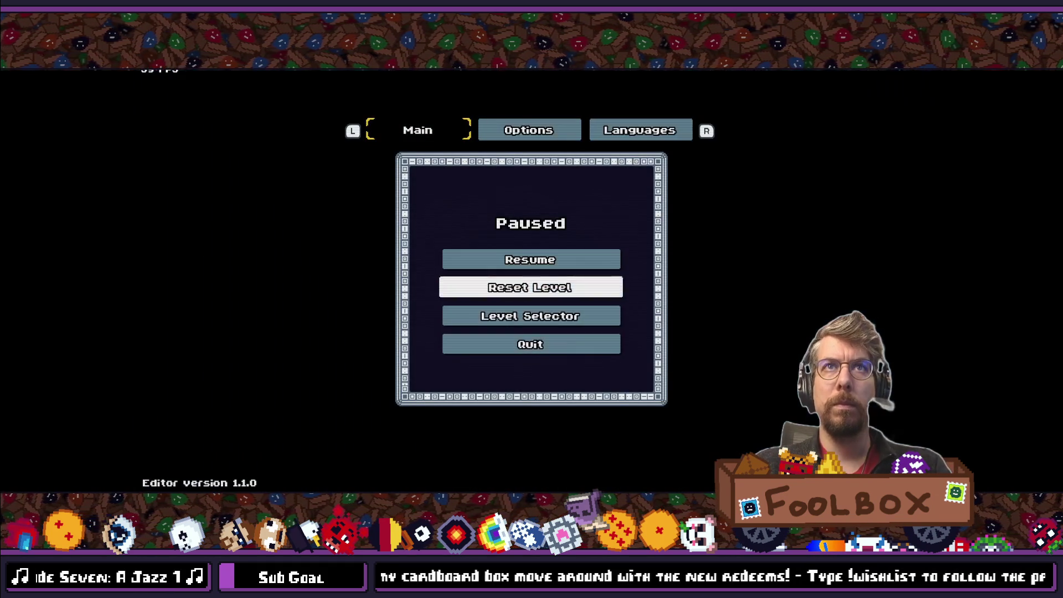
key(Return)
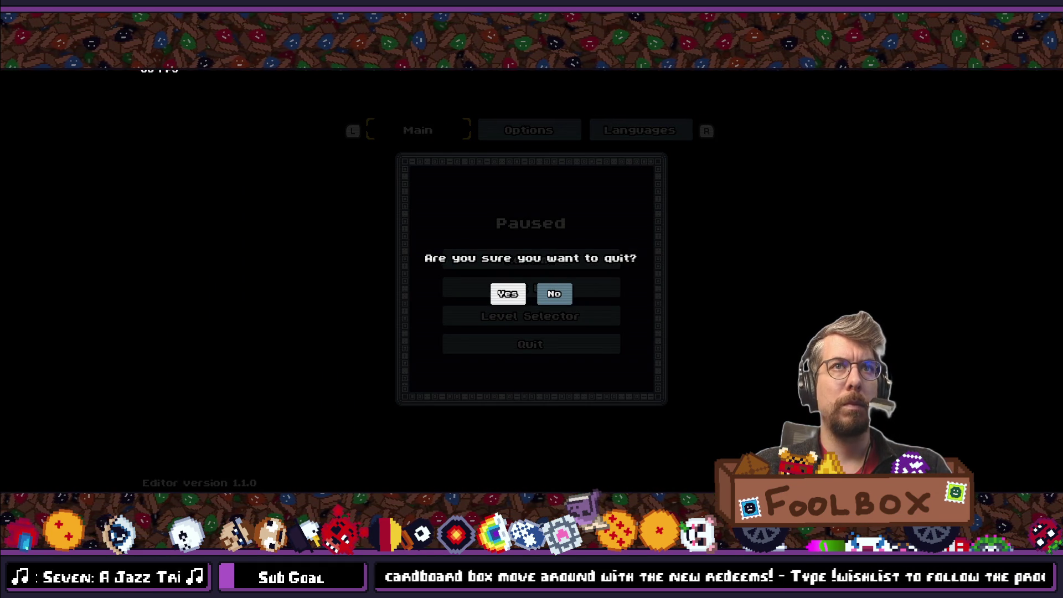
key(Right)
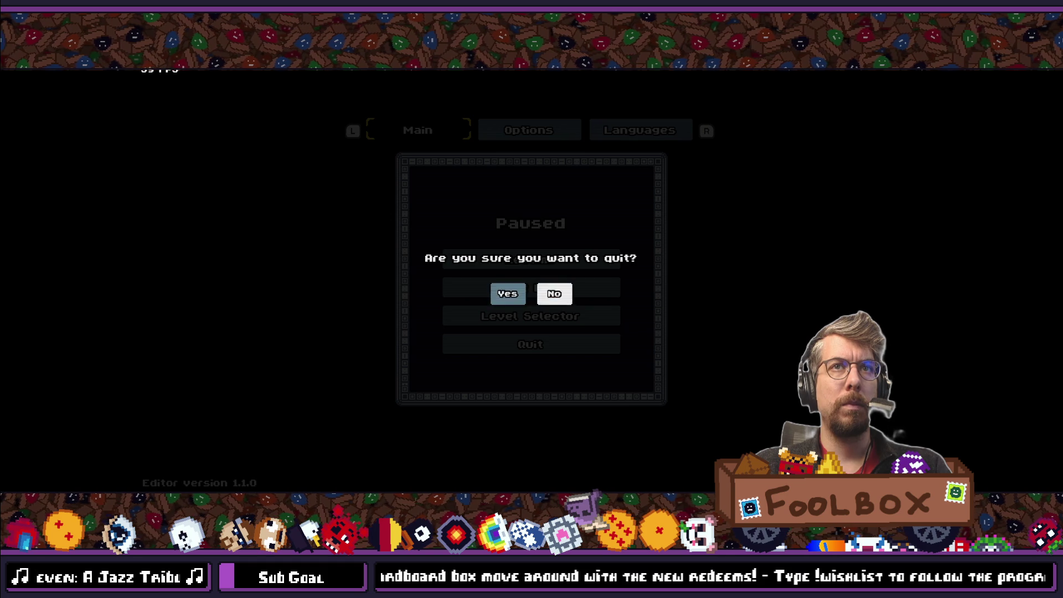
key(Return)
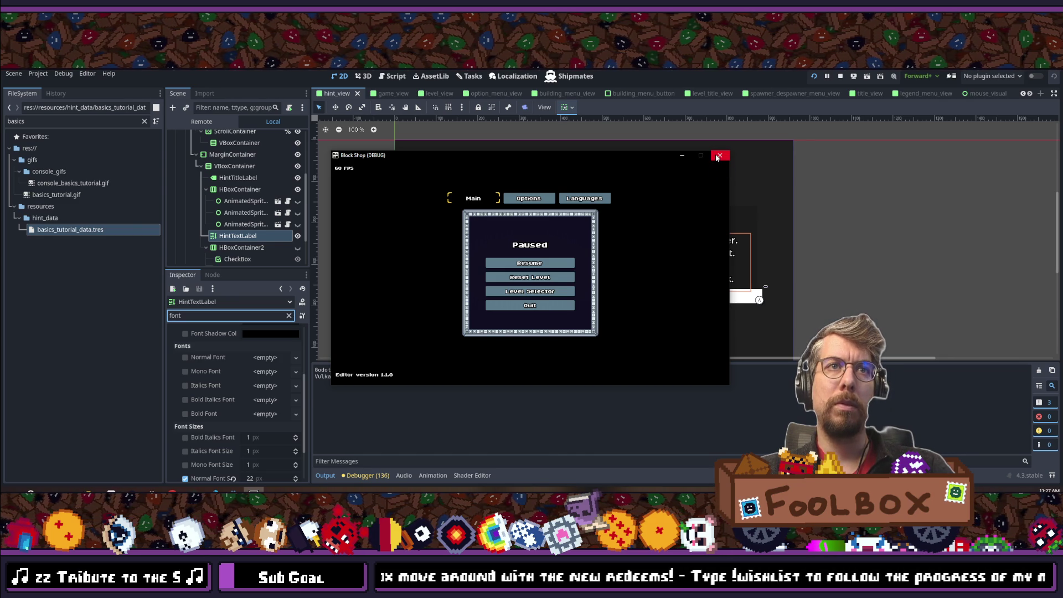
click(718, 156)
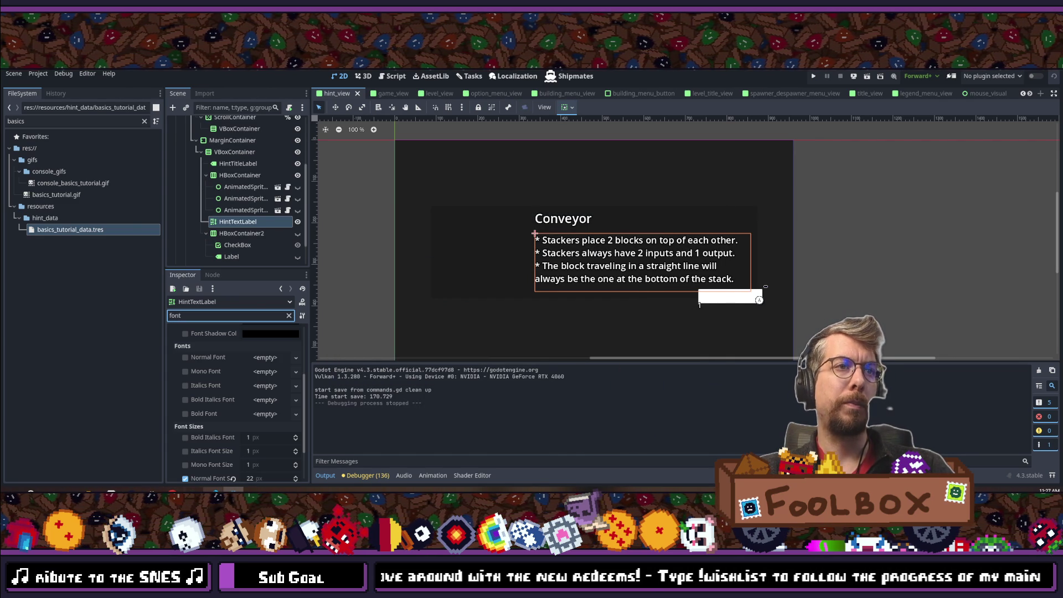
key(alt+Tab)
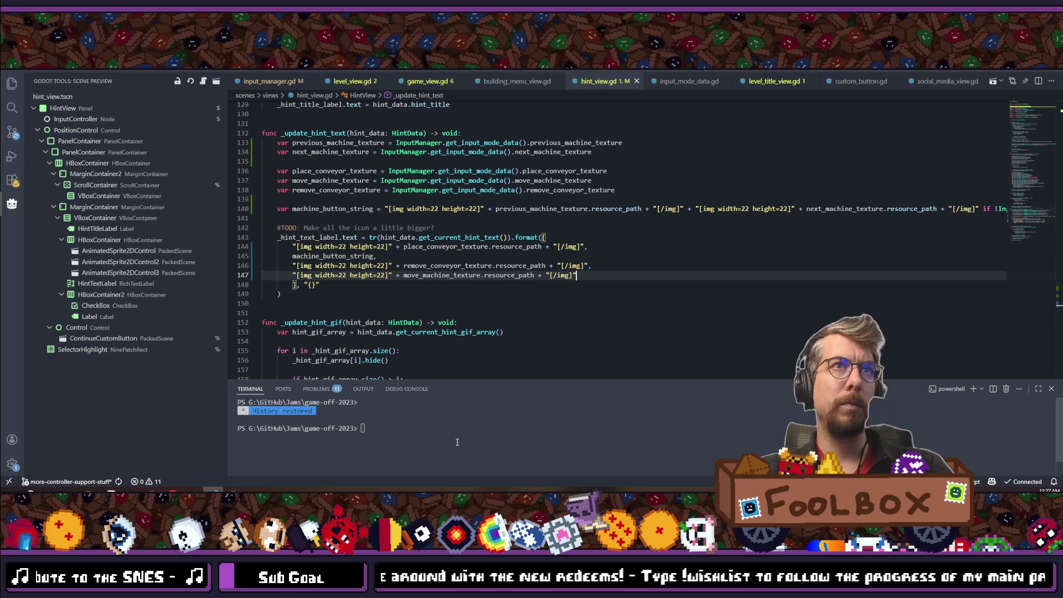
Step: Open project_manager.gd through quick file search, check Godot's task board, then go to GitKraken
key(ctrl+p)
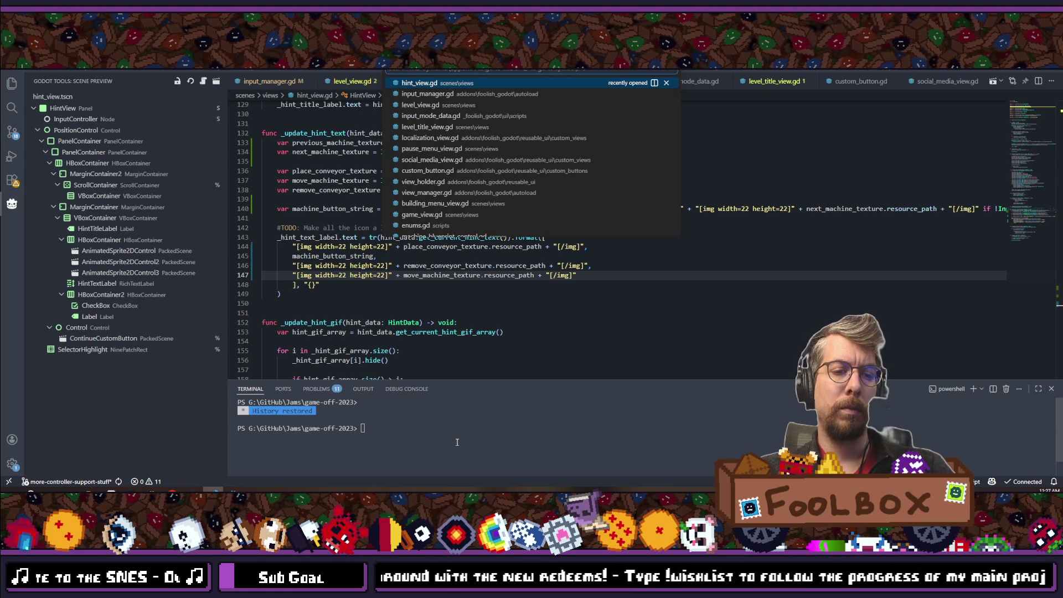
text(project_manager)
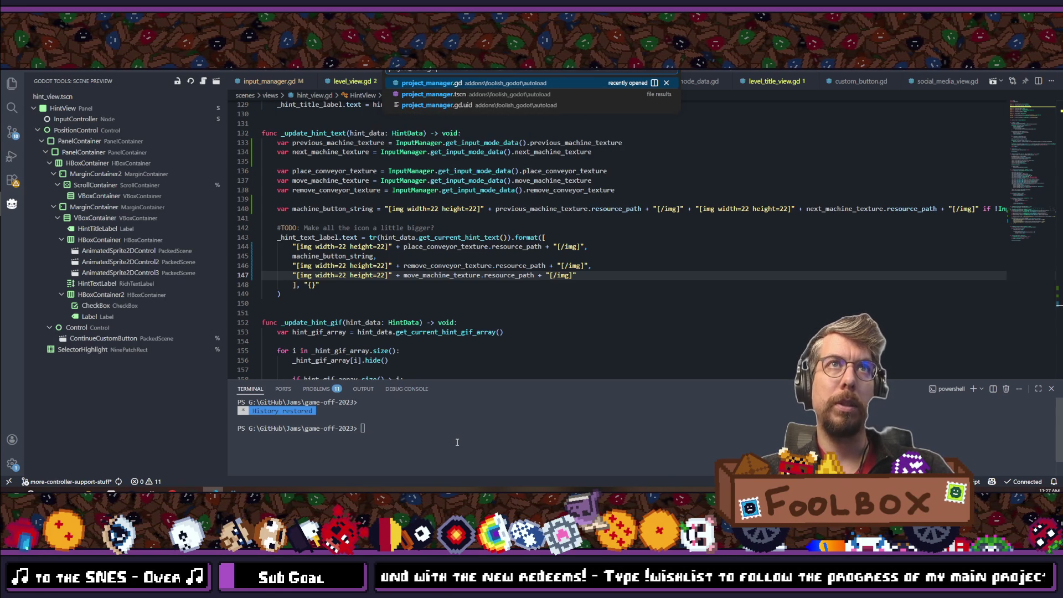
key(Return)
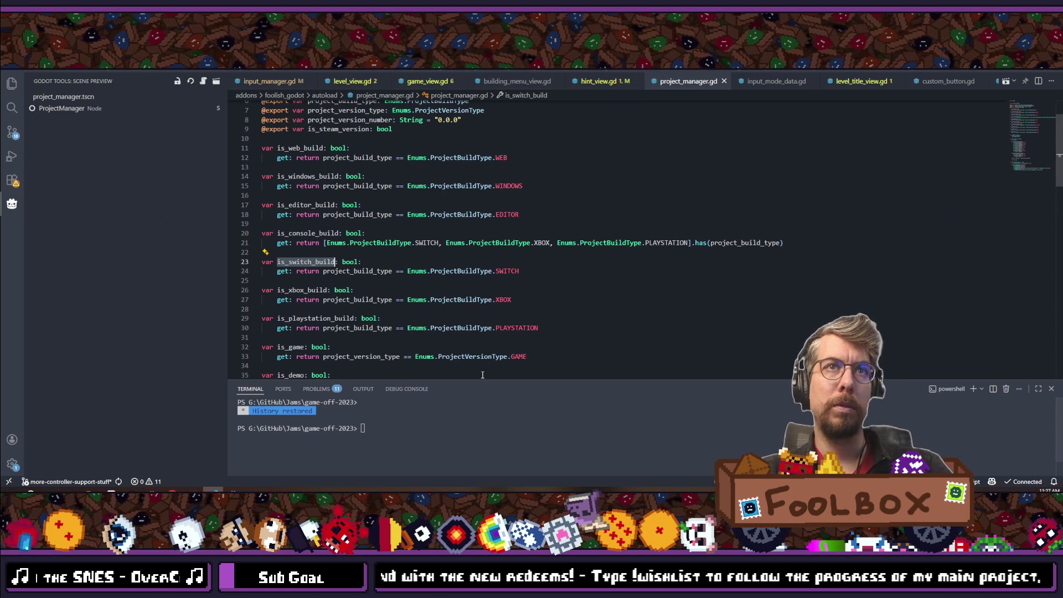
key(alt+Tab)
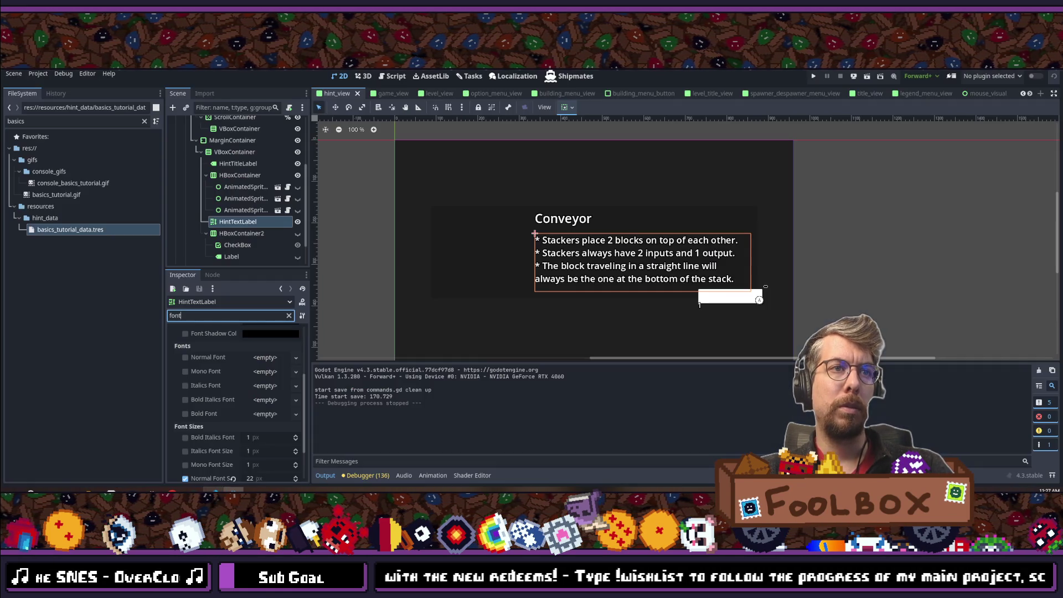
click(471, 75)
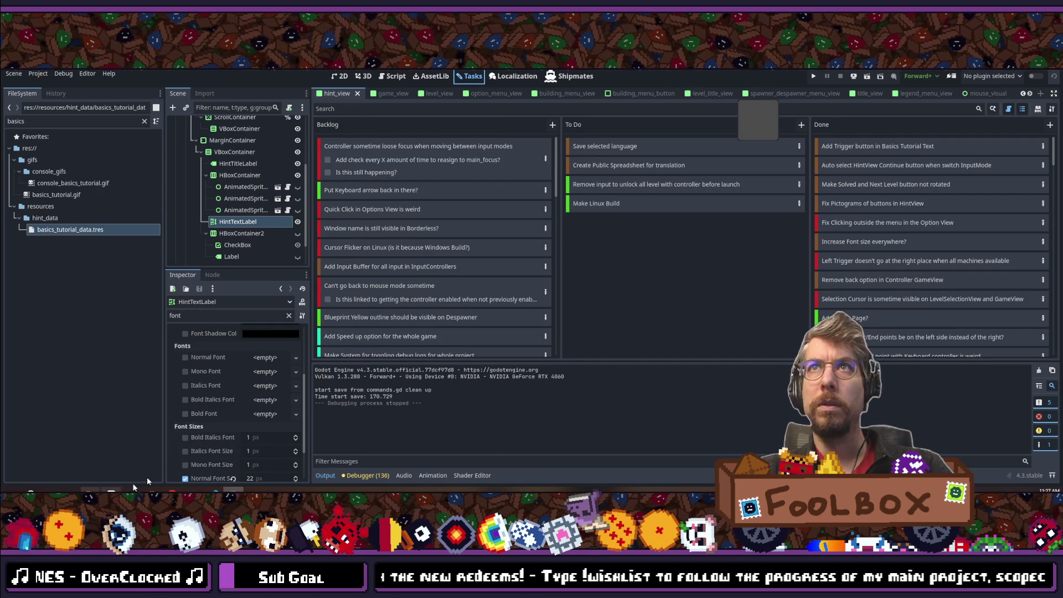
key(alt+Tab)
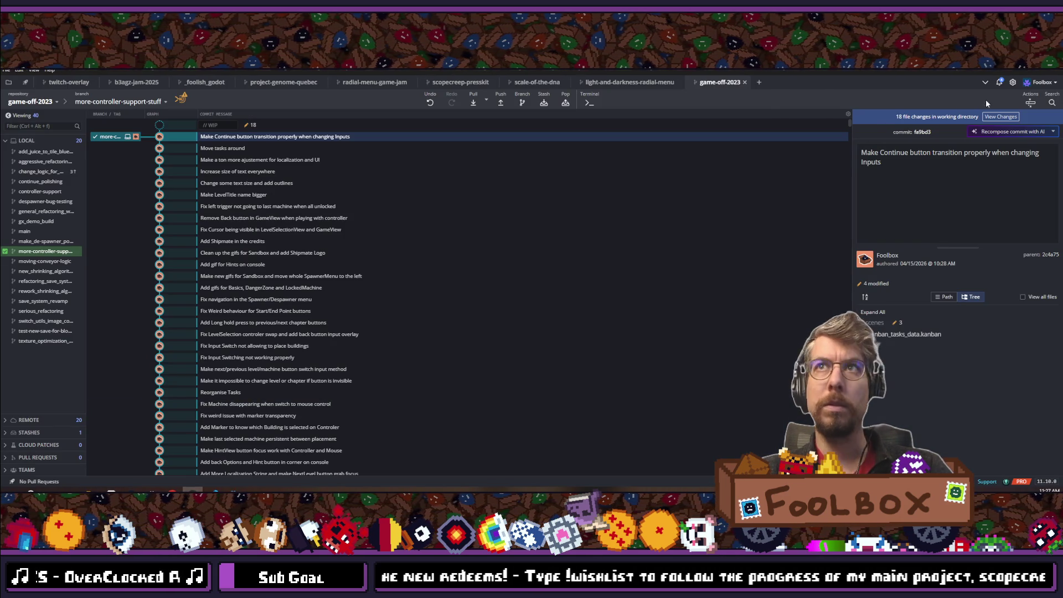
Step: Stage all 18 files, commit them as 'Add Triggers to the Basics Tutorial', and push to origin
click(1001, 116)
click(892, 402)
text(Add)
key(ctrl+shift+s)
text(Trigger)
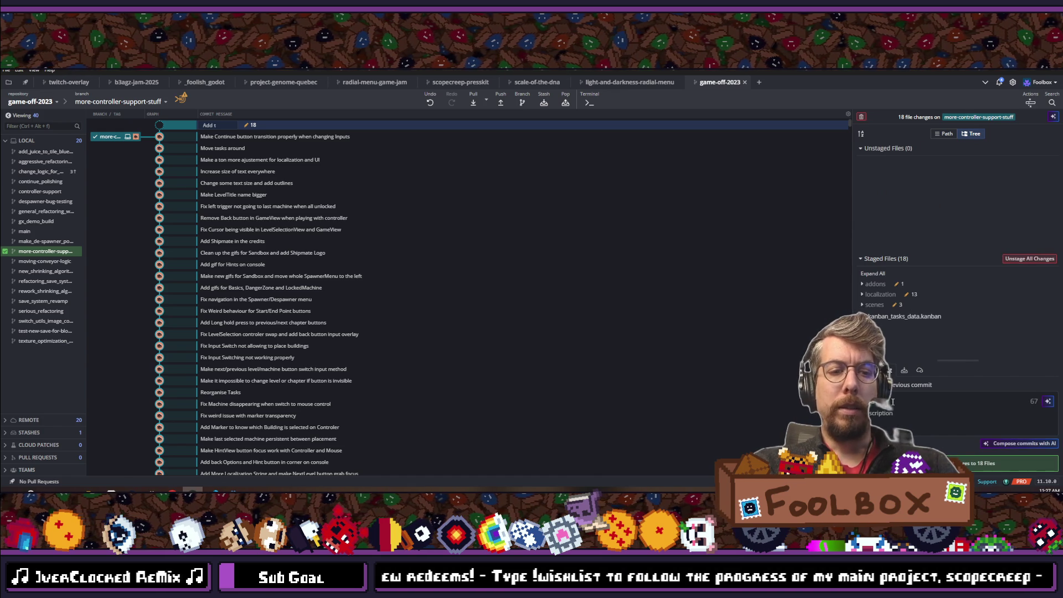
text(s to the Basi)
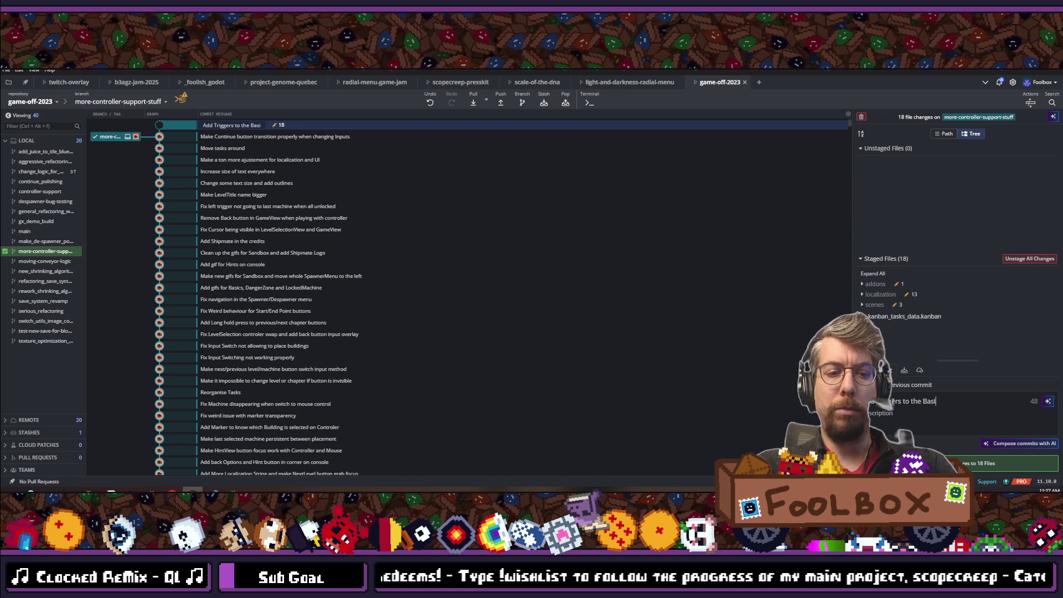
text(cs Tuto)
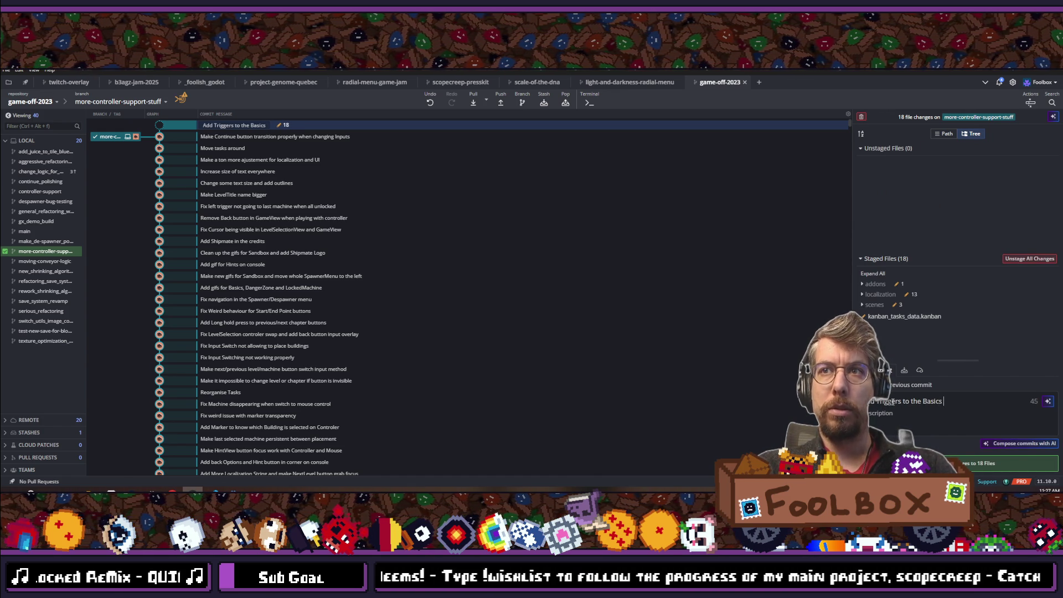
text(rial)
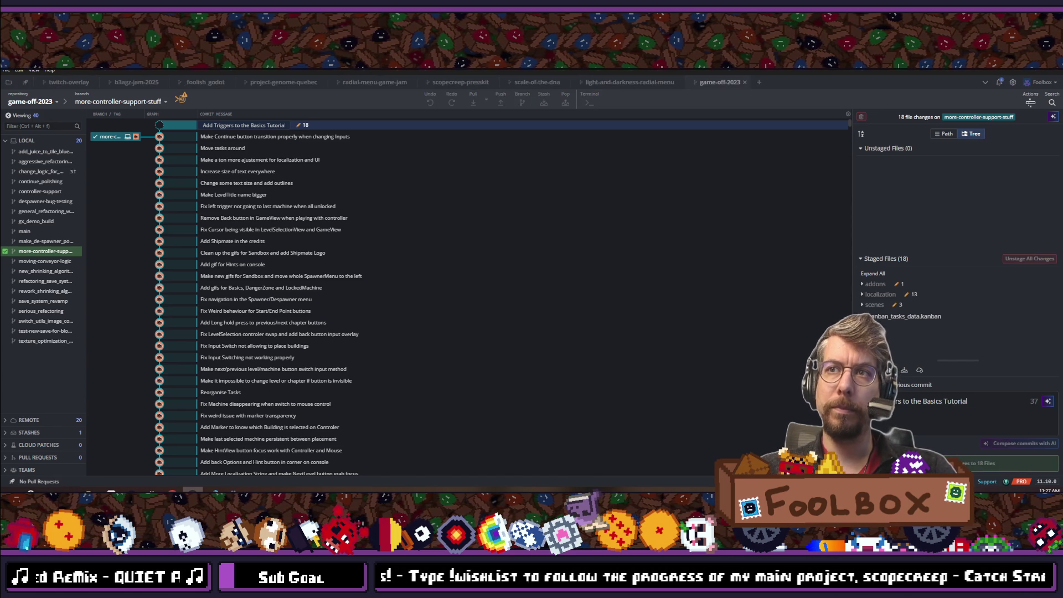
key(ctrl+Return)
click(502, 101)
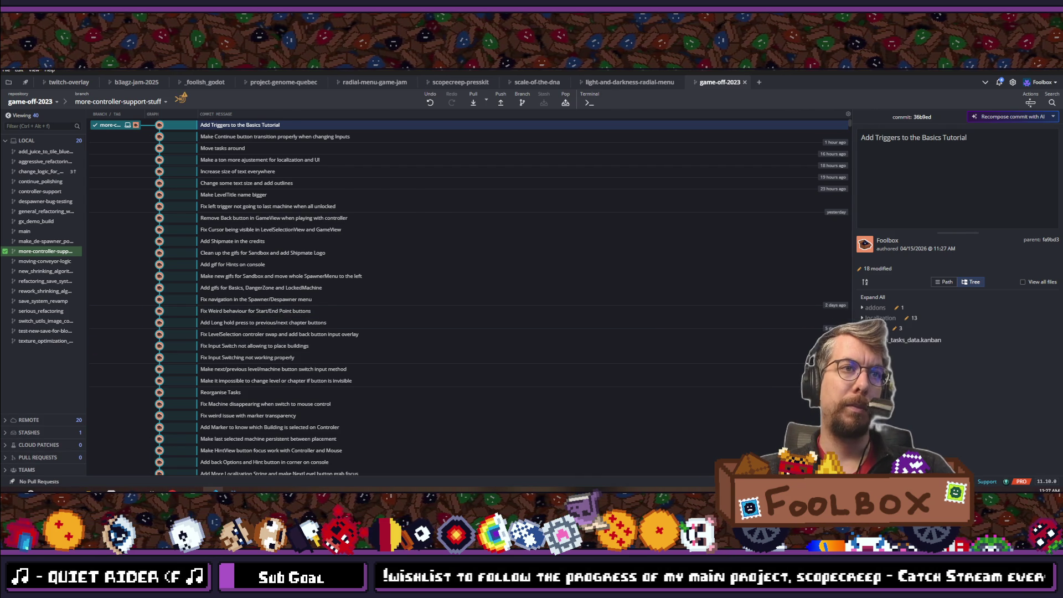
click(219, 491)
Step: In get_string, replace the Editor label with 'e.' and the Windows label with 'W.'
mouse_move(233, 492)
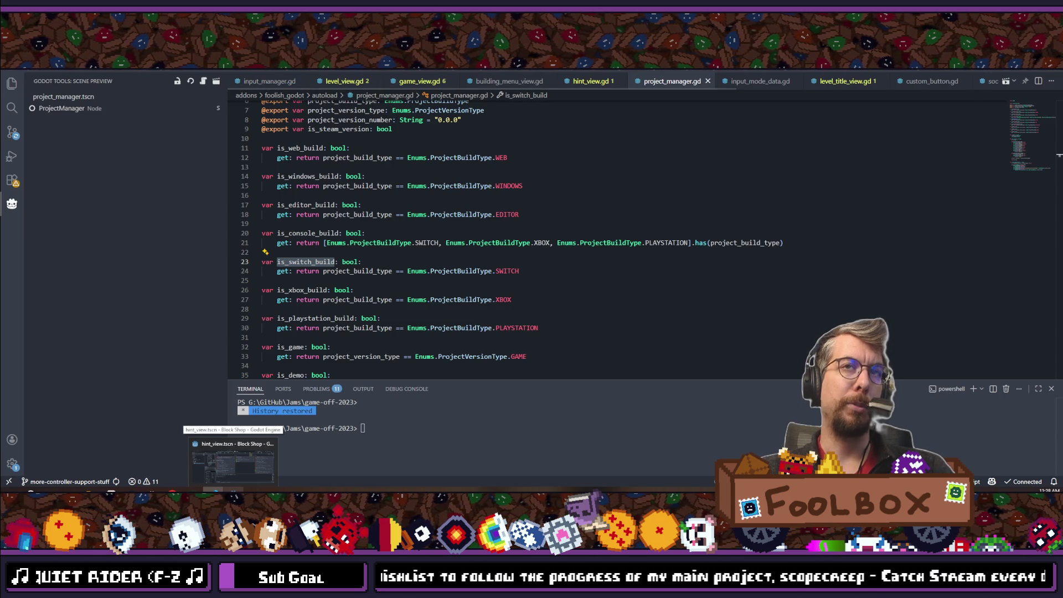
scroll(494, 261, down, 7)
scroll(494, 261, down, 5)
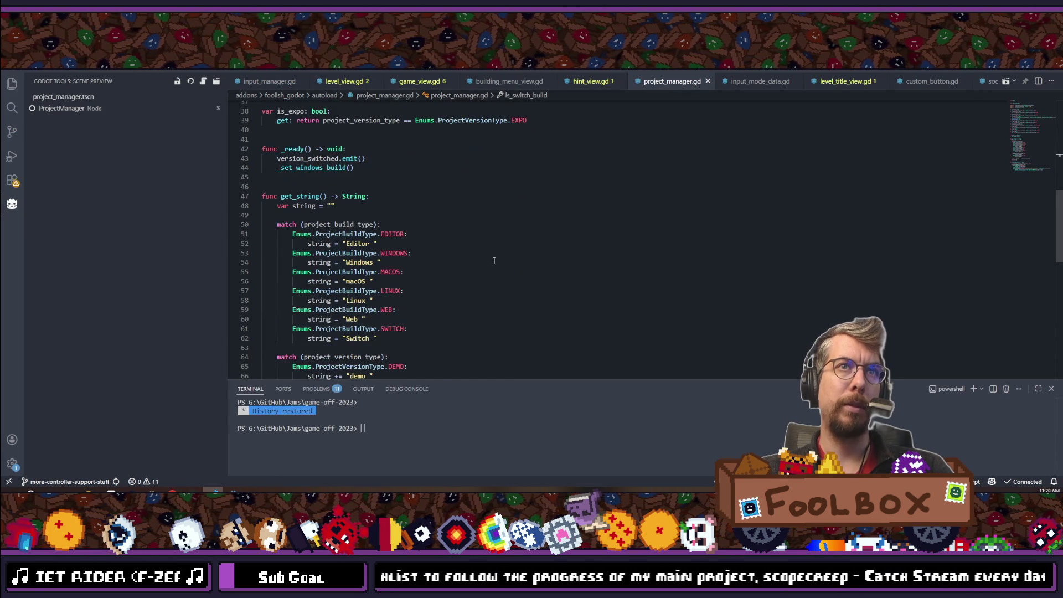
double_click(359, 203)
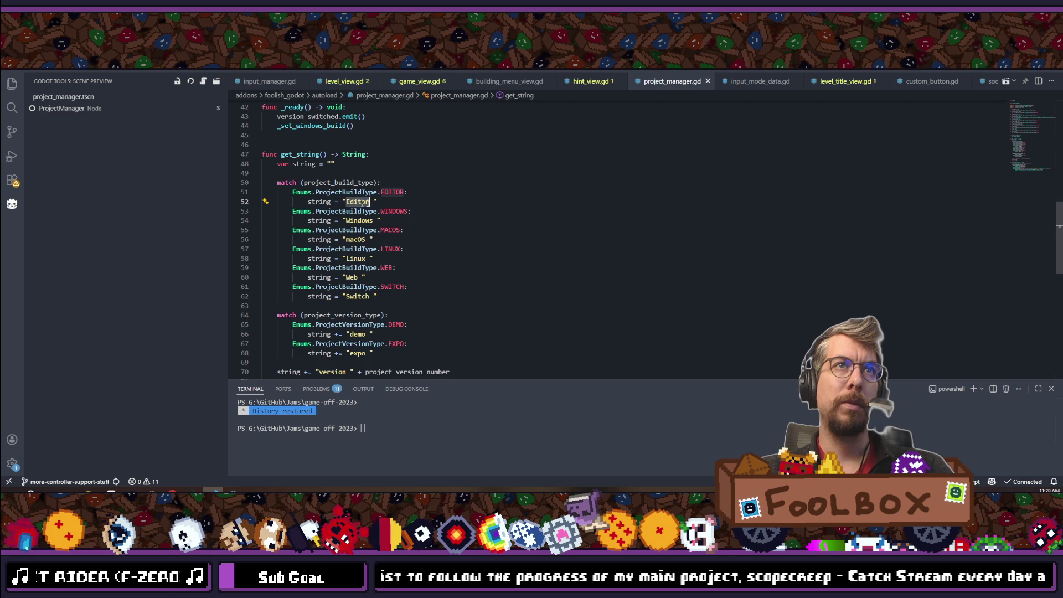
text(E)
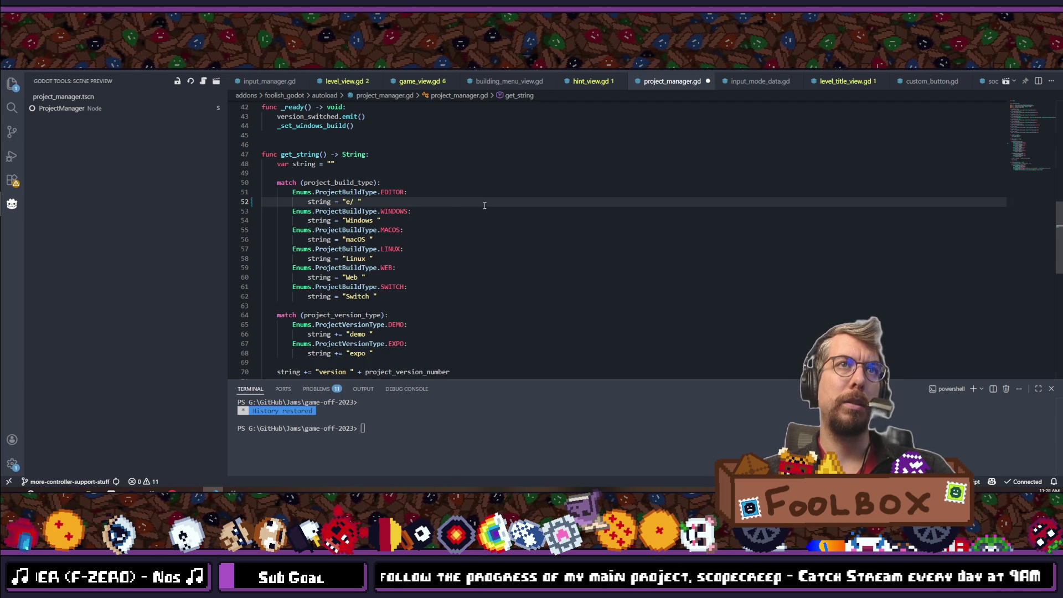
key(BackSpace)
text(.)
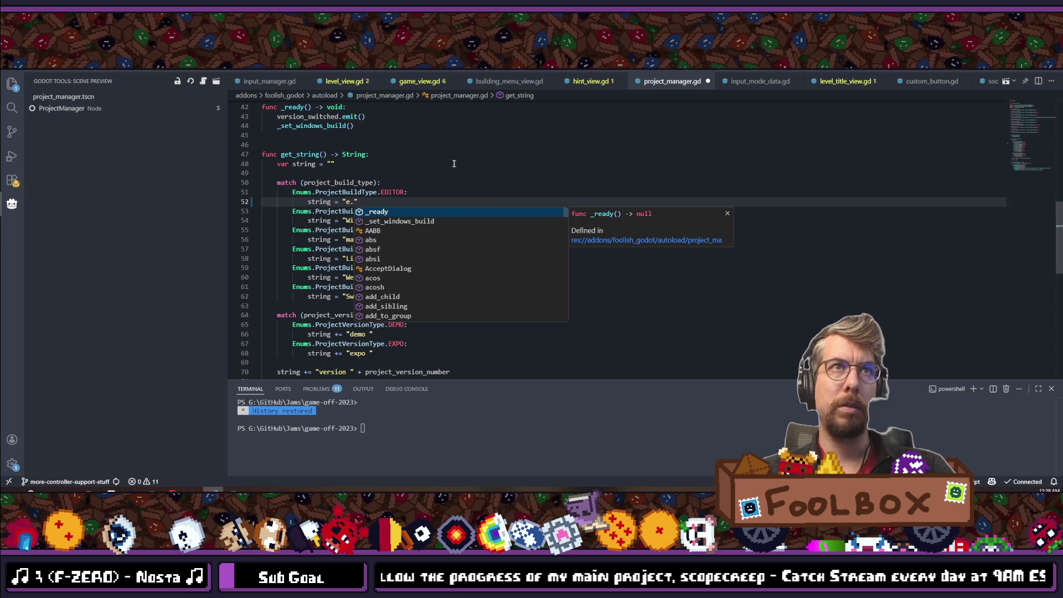
click(455, 164)
double_click(354, 220)
text(W)
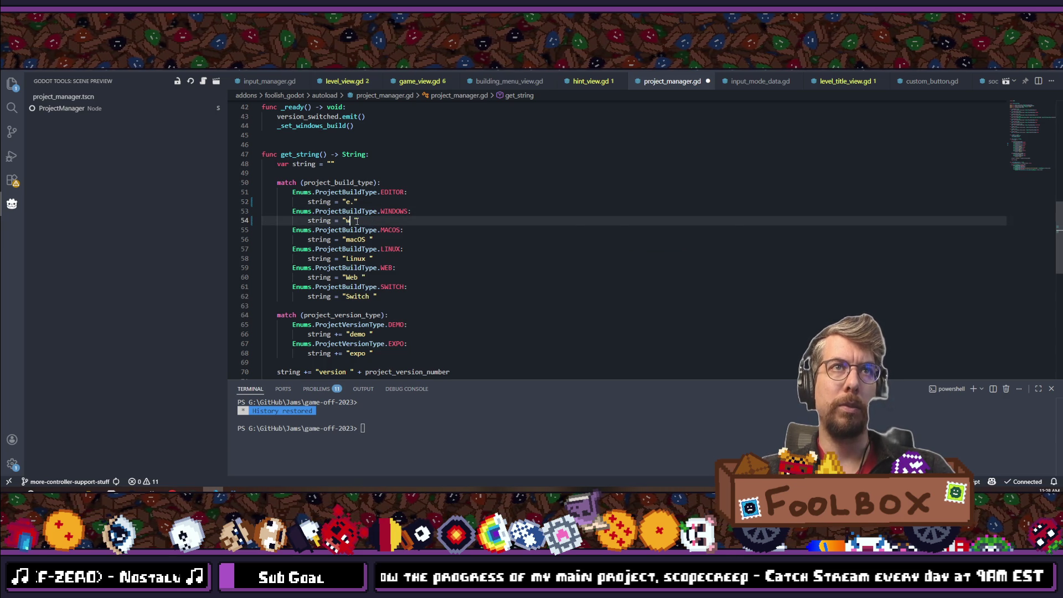
text(.)
key(Escape)
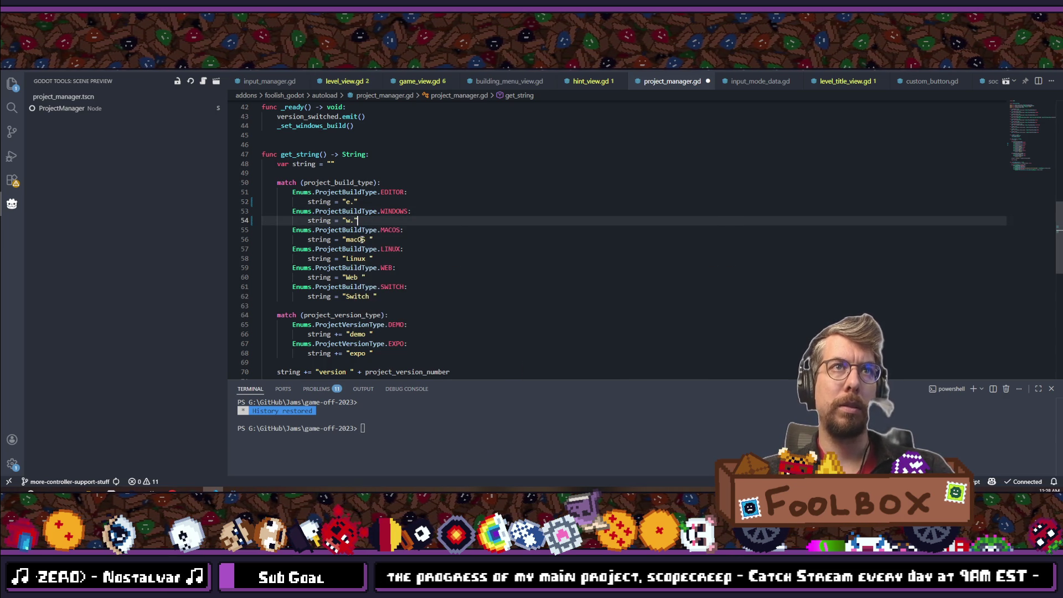
Step: Shorten macOS, Linux, Web and Switch to 'm', 'l.', 'w' and 's.', then save
double_click(355, 239)
text(m)
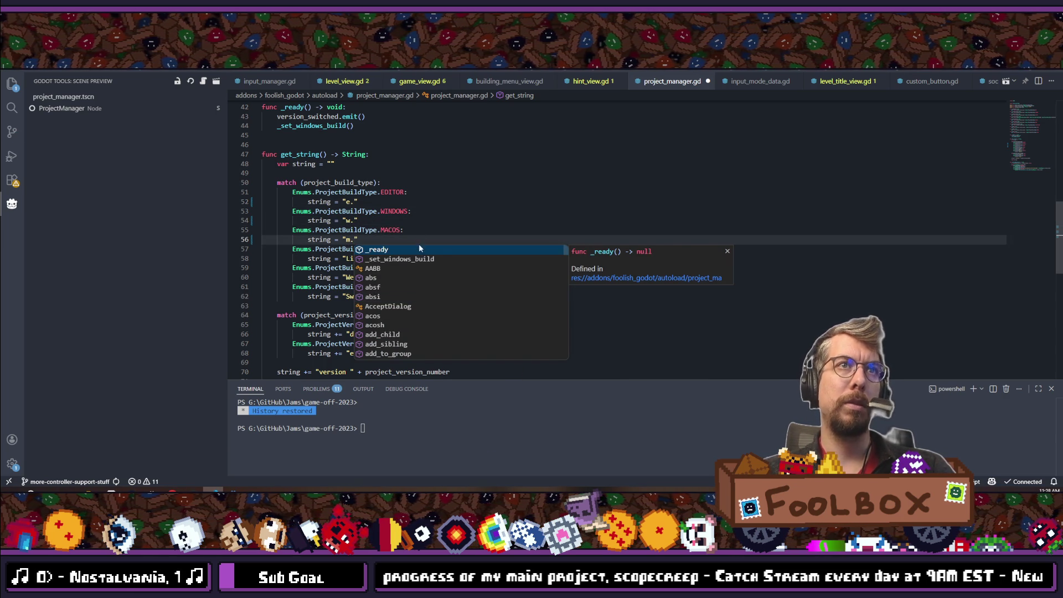
click(416, 211)
double_click(351, 259)
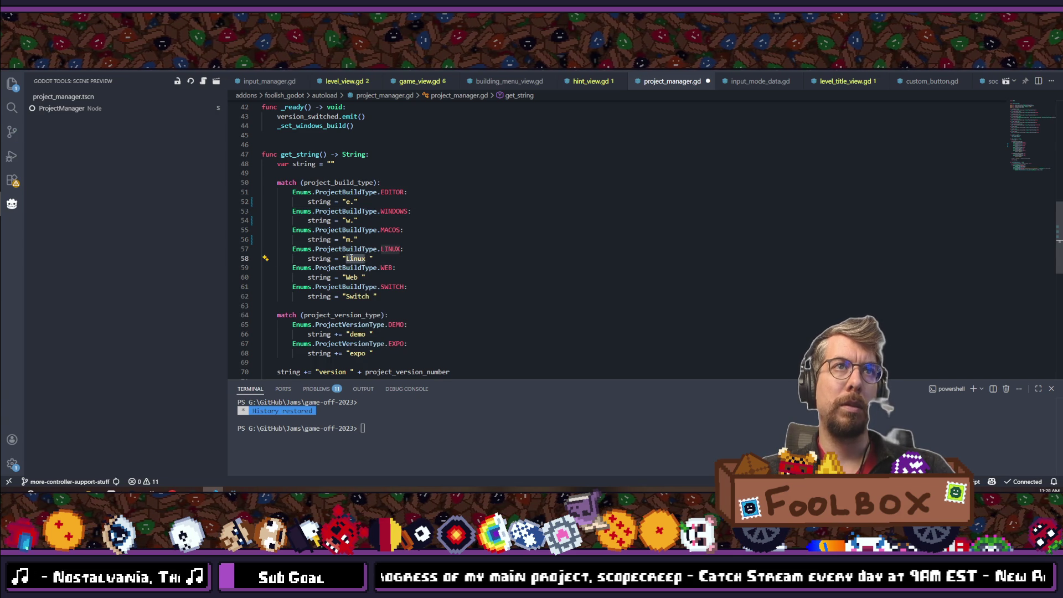
text(l.)
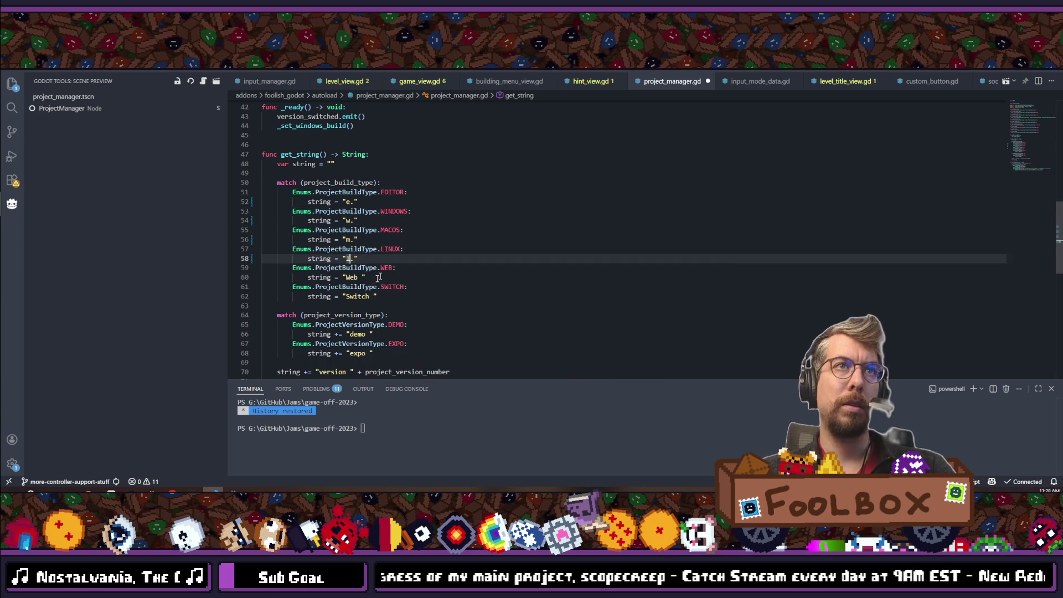
double_click(351, 277)
text(w.)
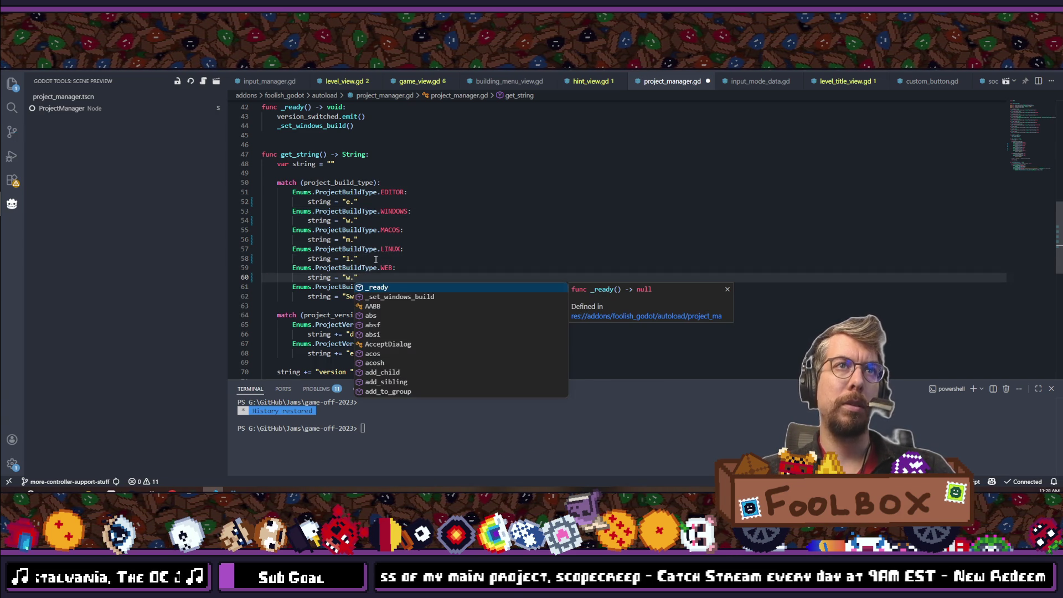
key(Escape)
double_click(357, 287)
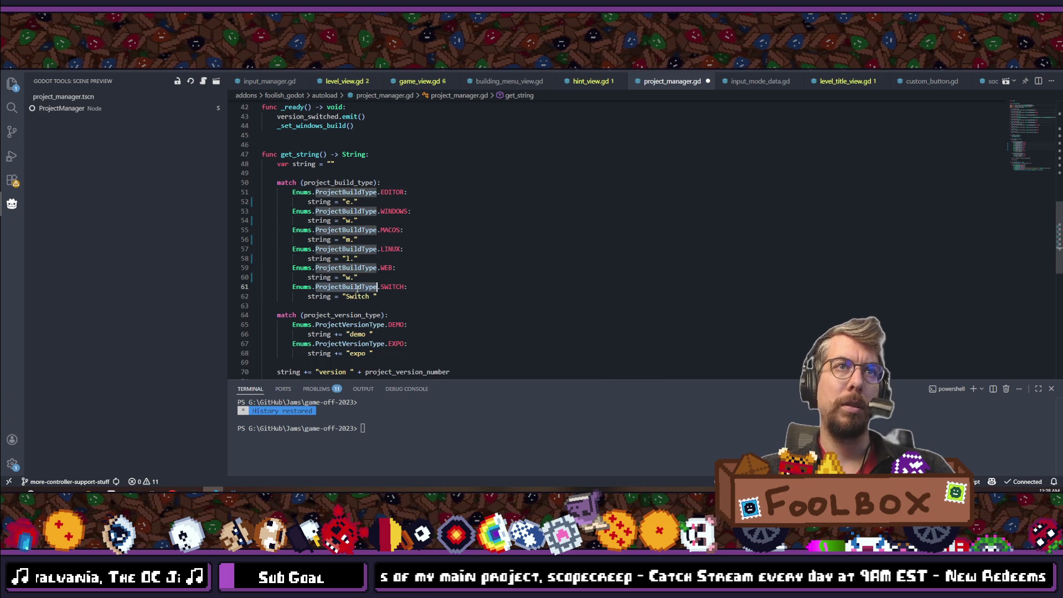
double_click(363, 296)
text(s.)
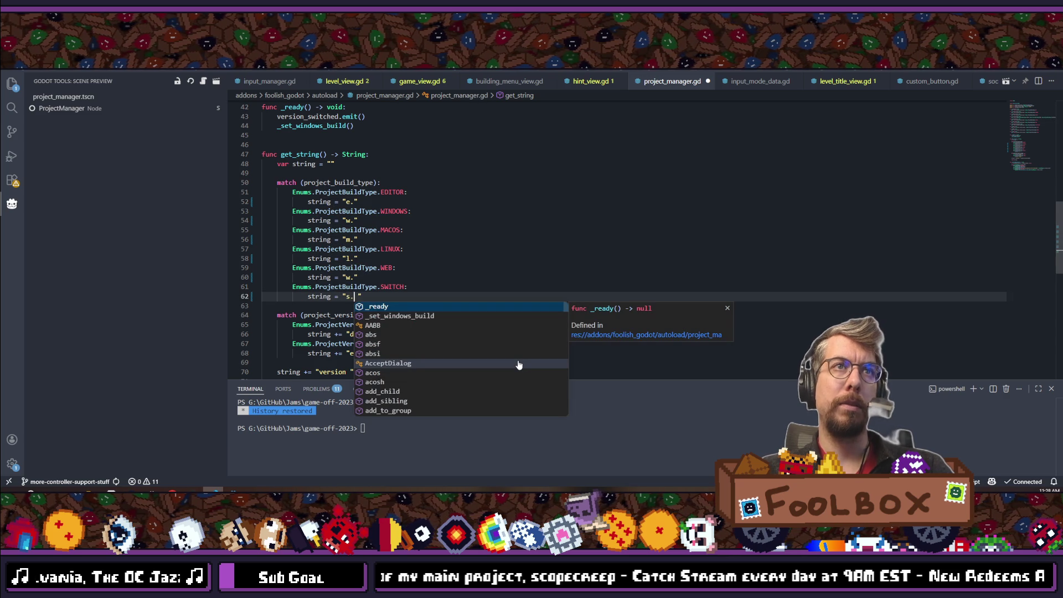
key(ctrl+s)
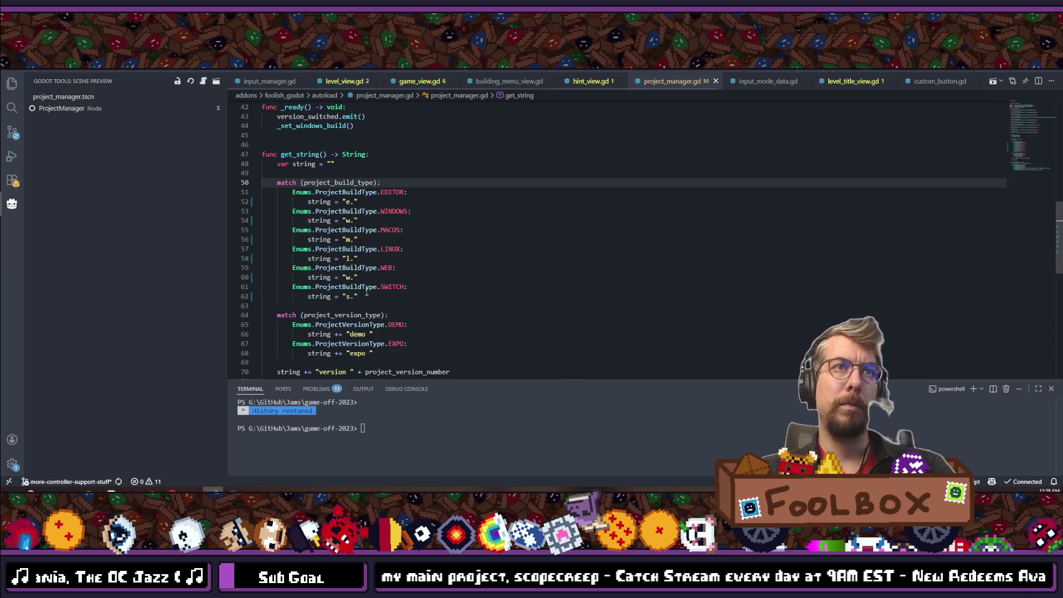
Step: Select the demo/expo version-type match block on lines 64–68
mouse_move(367, 290)
double_click(357, 334)
click(434, 338)
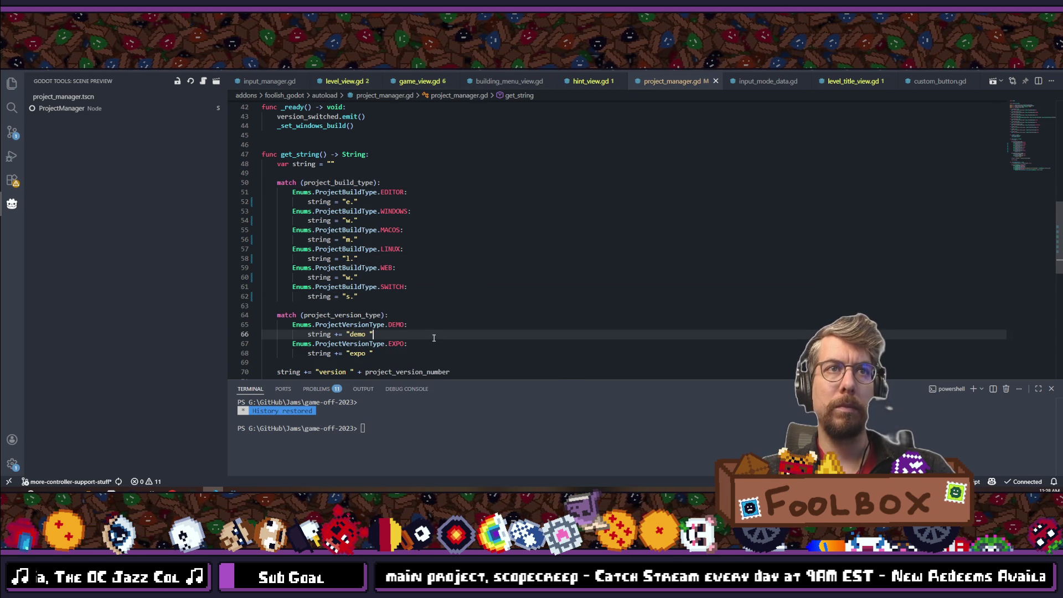
click(353, 335)
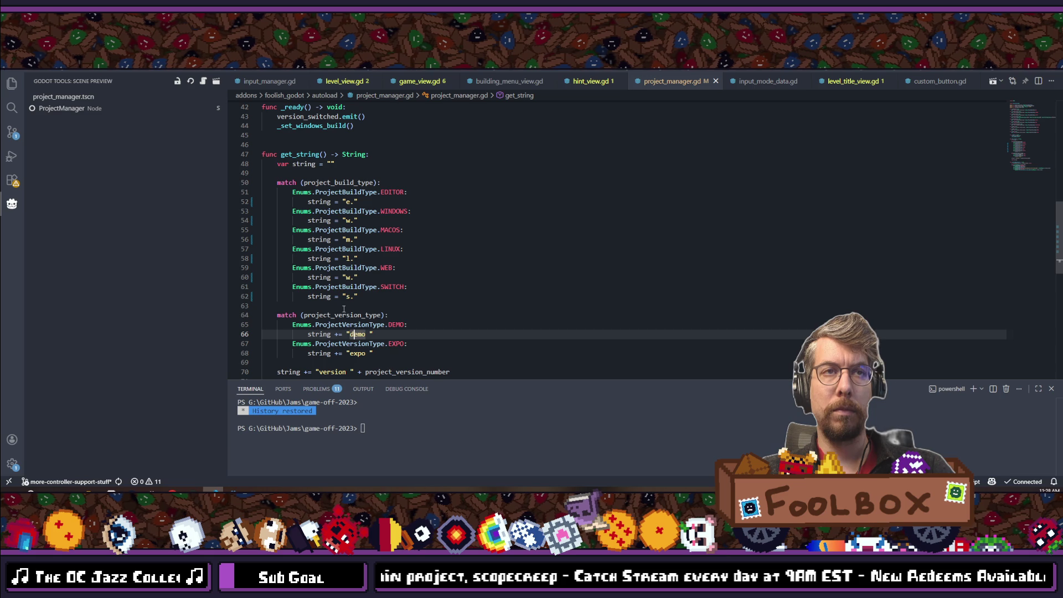
click(314, 334)
scroll(342, 325, down, 2)
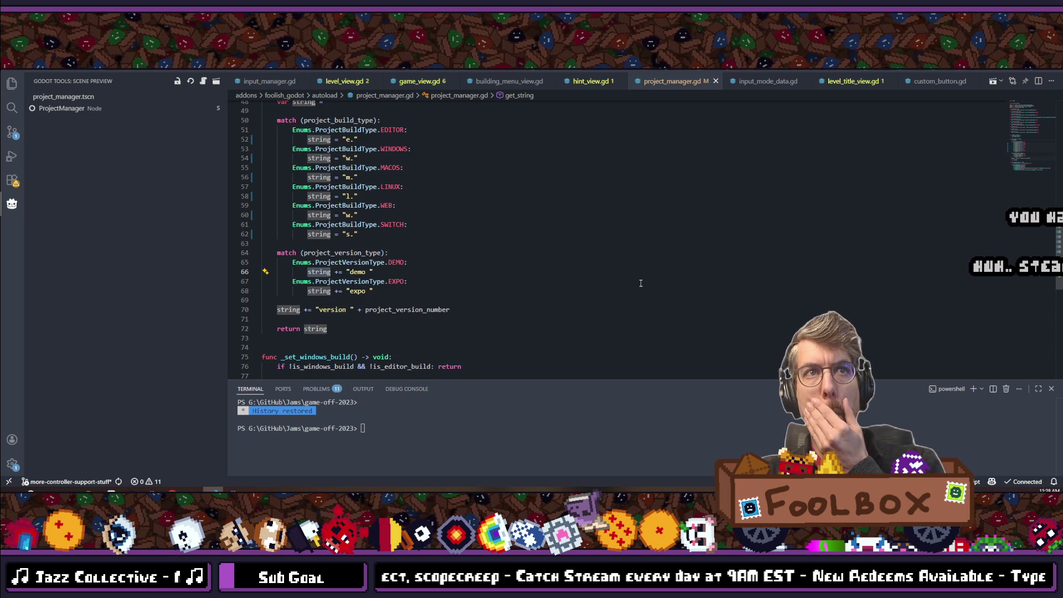
click(378, 291)
drag(378, 291, 131, 254)
Step: Comment out lines 64–68 and change the version text to 'v.' with no trailing space, then save
key(ctrl+slash)
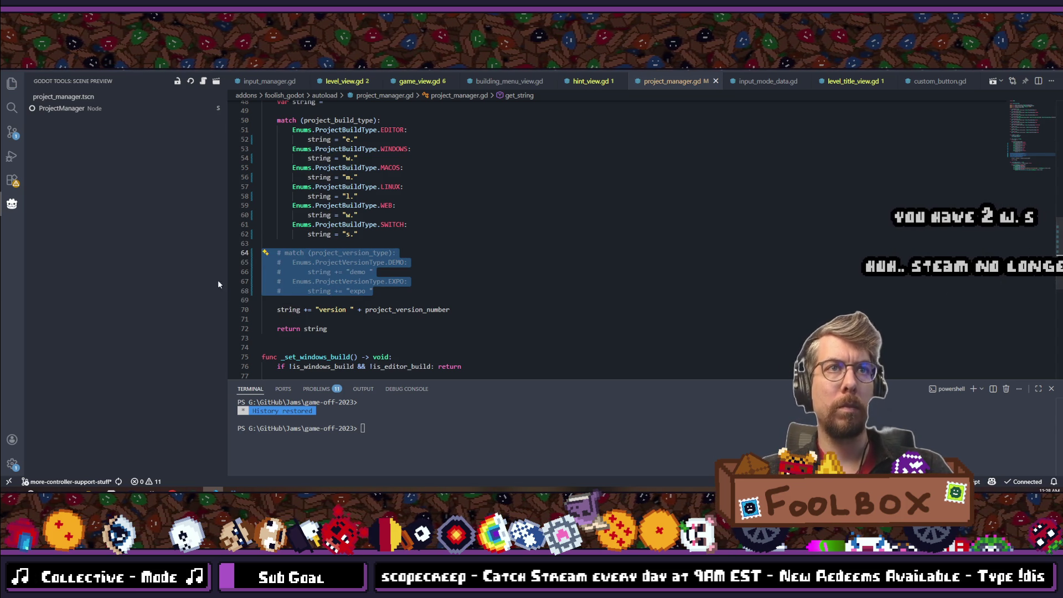
double_click(339, 309)
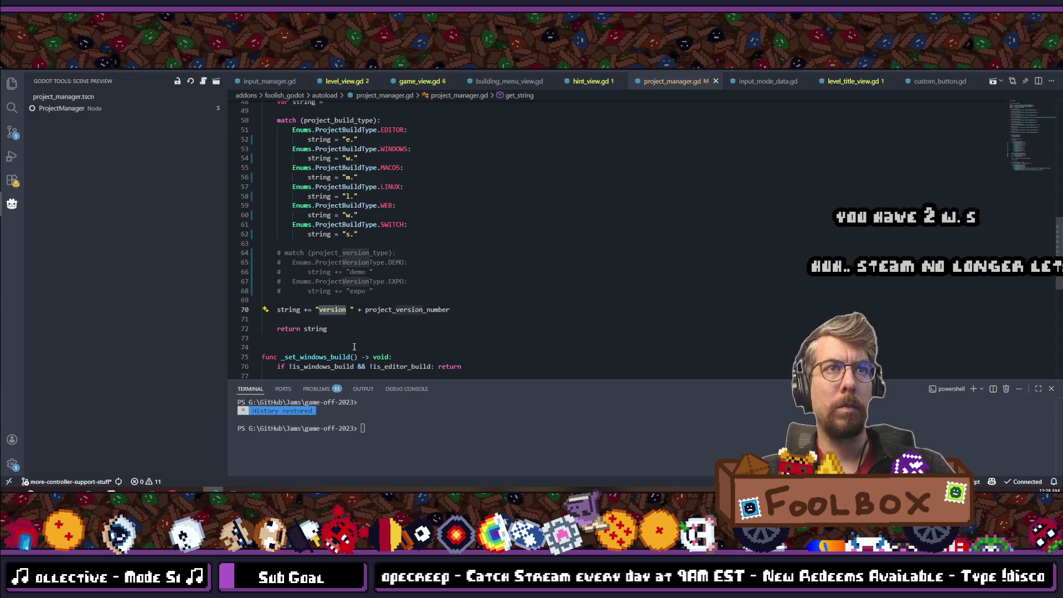
text(v.)
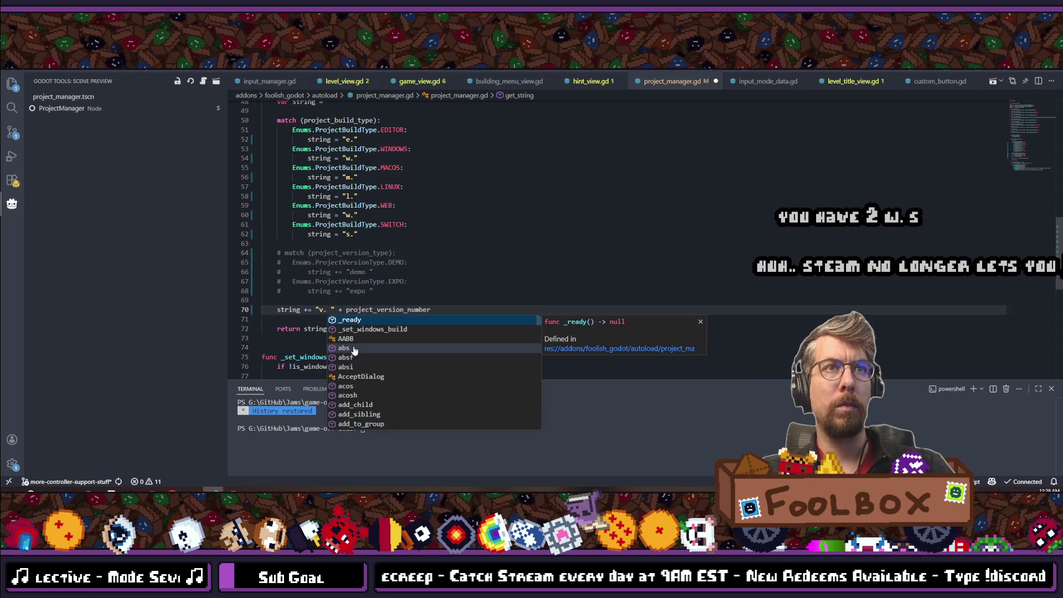
key(Escape)
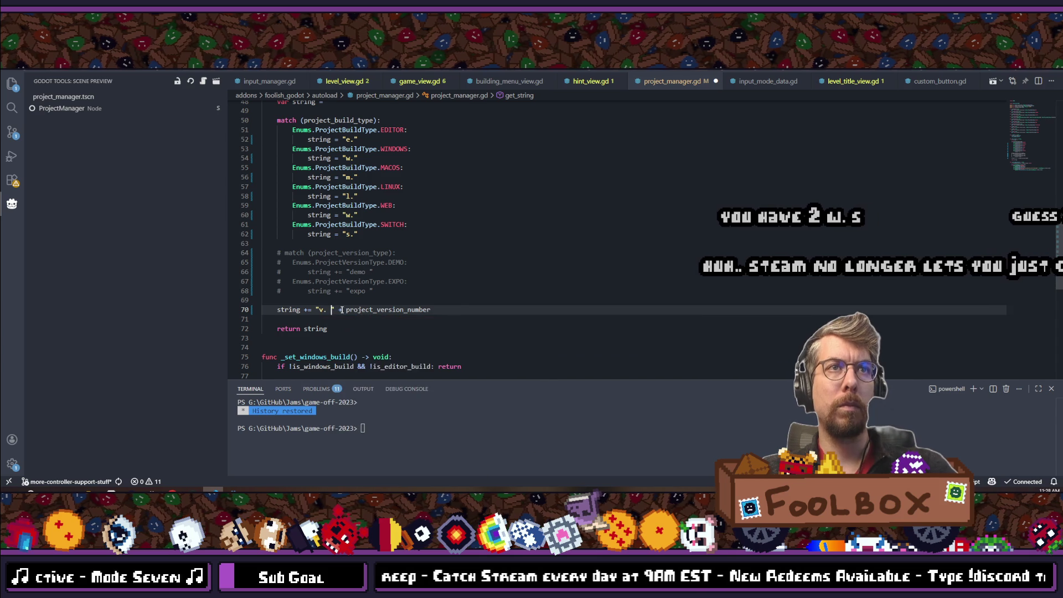
key(Delete)
key(ctrl+s)
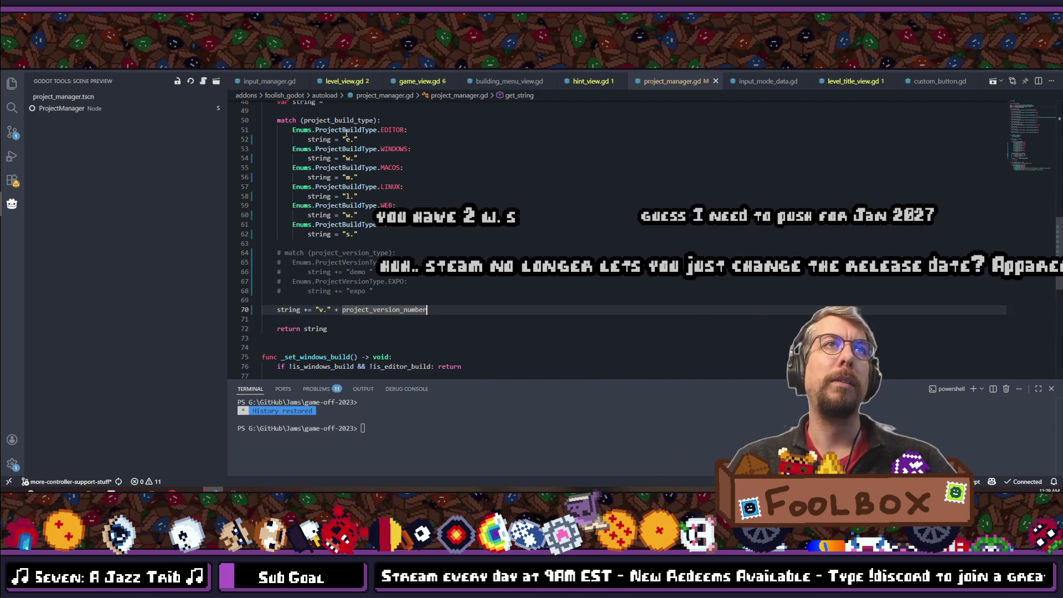
click(353, 140)
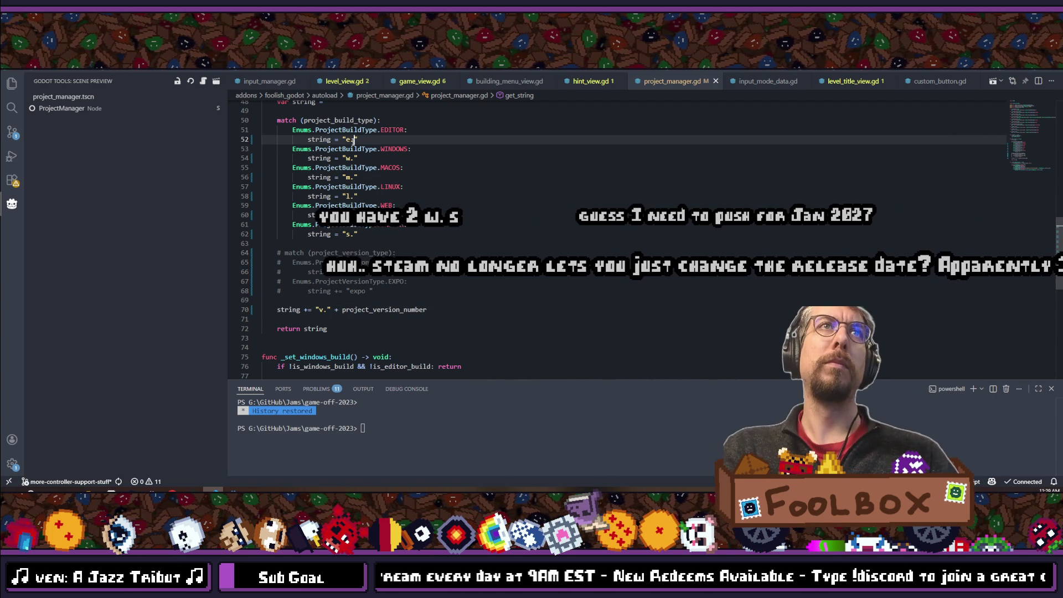
Step: Start turning the suffixes into dot-first form, changing the Editor label to '.e' and Windows to '.w'
key(BackSpace)
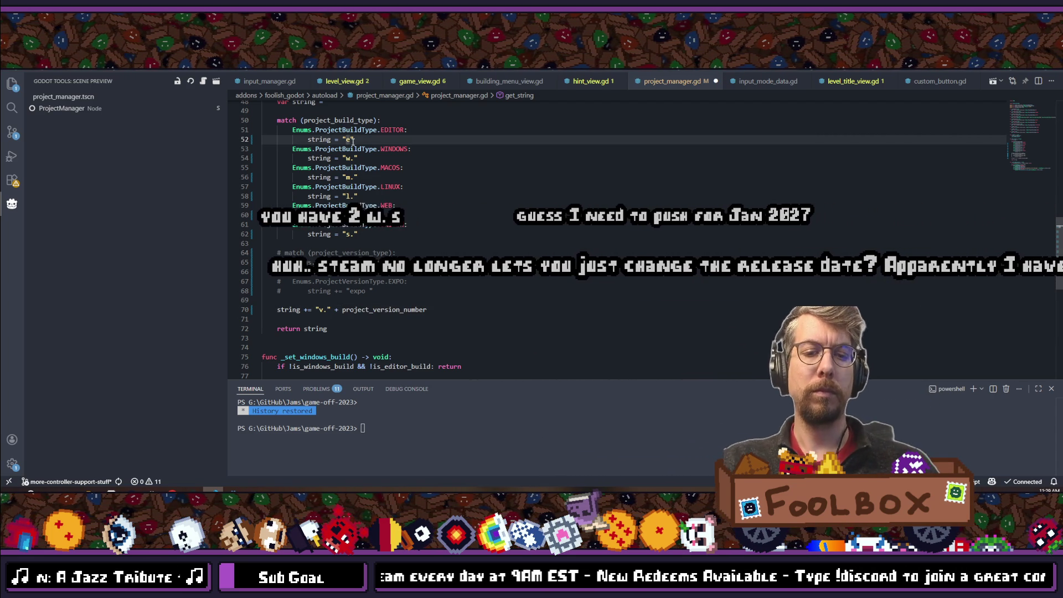
text(.)
key(Escape)
click(355, 158)
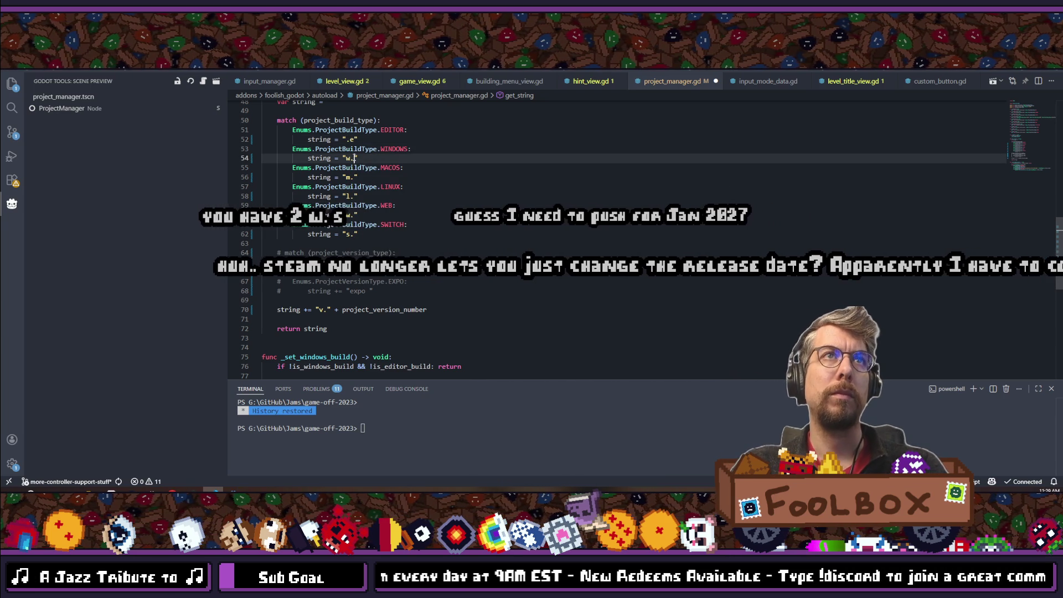
text(.)
key(Escape)
key(Down)
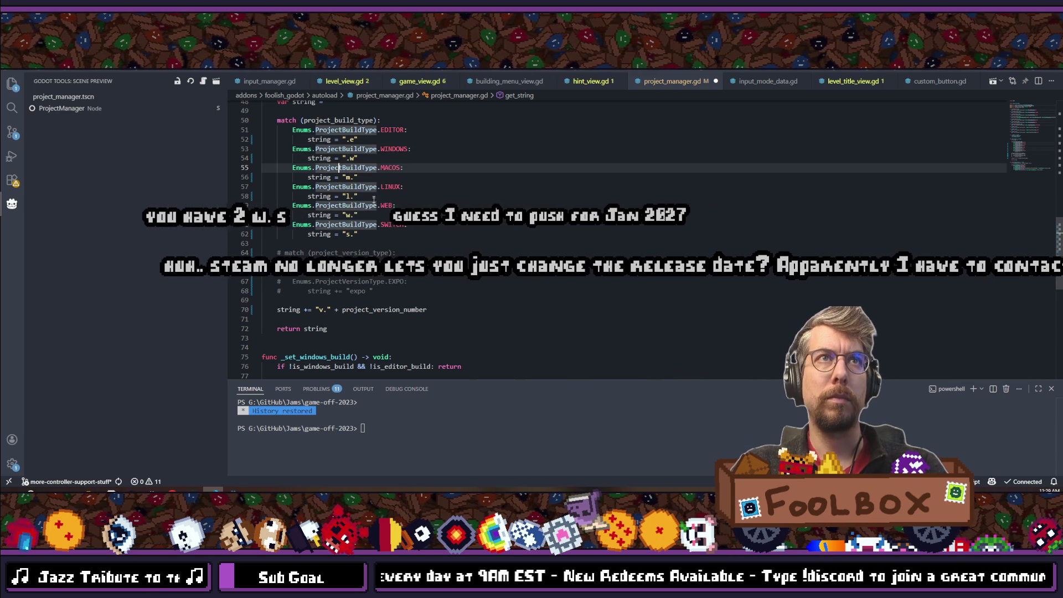
Step: Make the macOS, Linux and Switch suffixes read '.m', '.l' and '.s'
click(355, 177)
key(BackSpace)
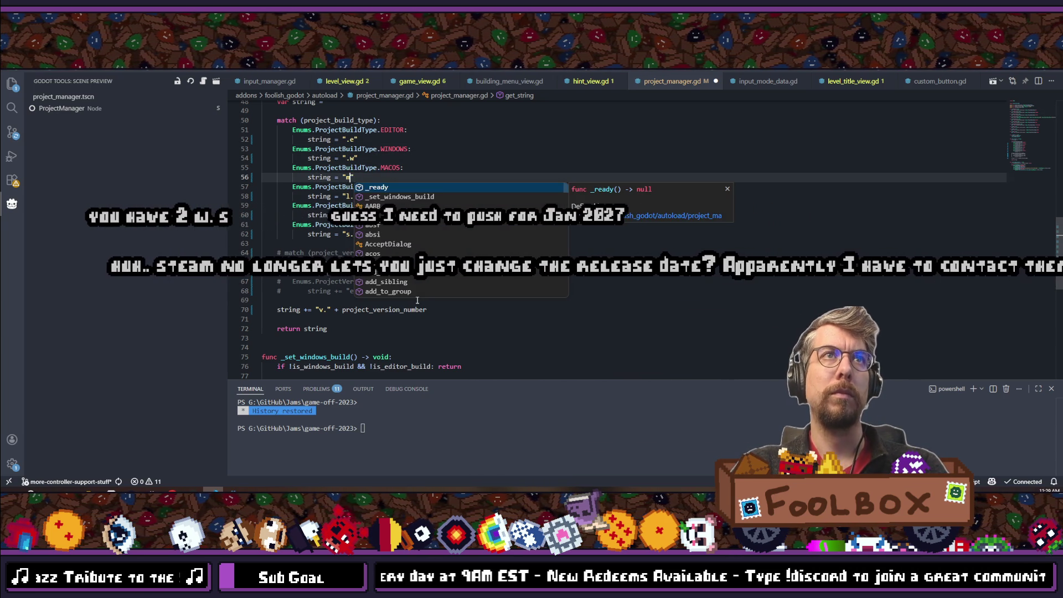
text(.)
click(355, 196)
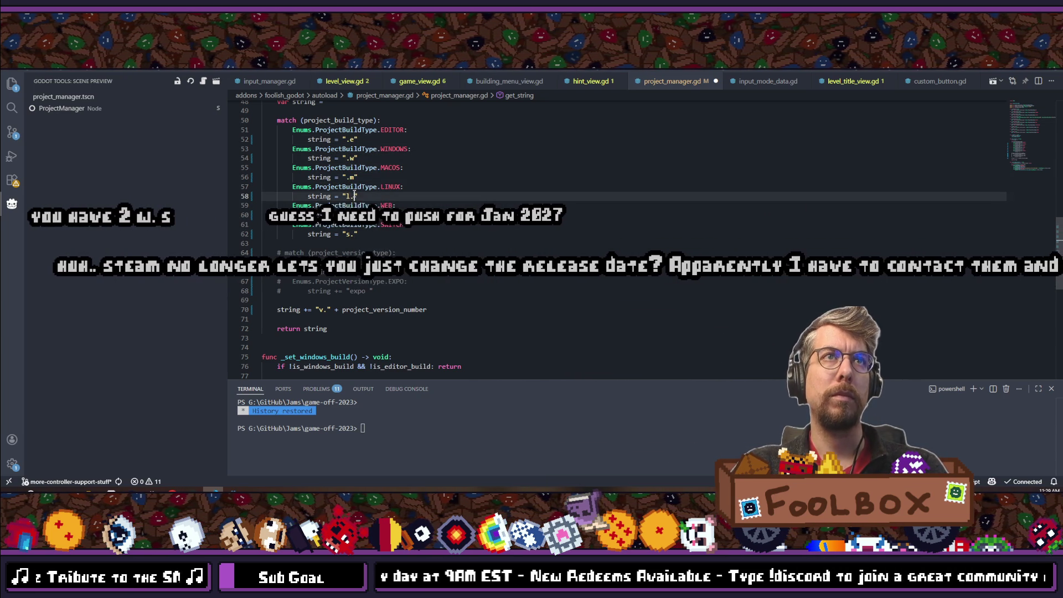
key(Down)
key(Down)
click(357, 235)
key(BackSpace)
key(BackSpace)
text(.s)
key(Up)
key(Up)
key(Up)
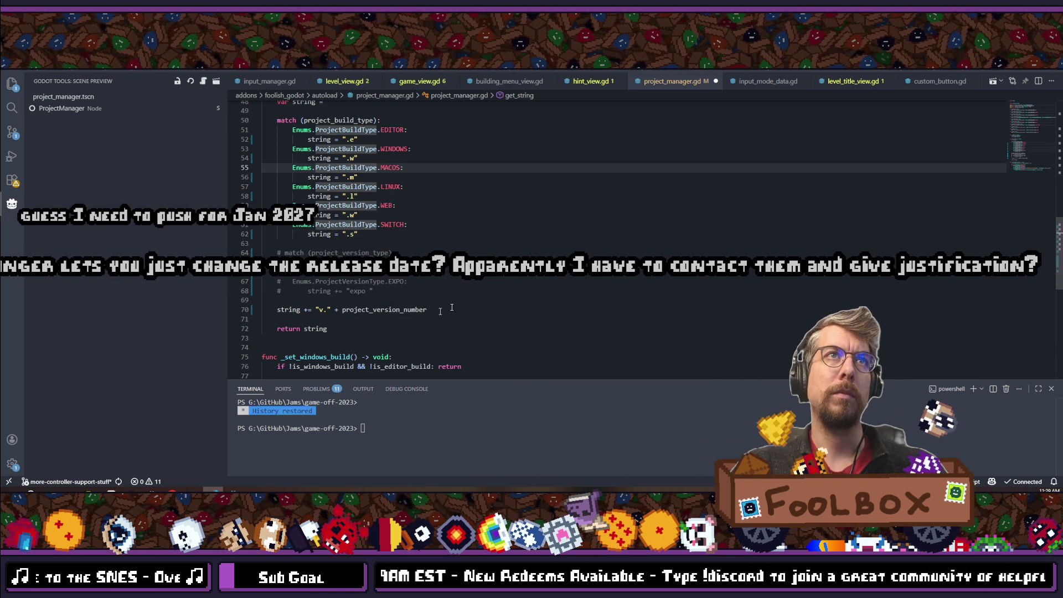
Step: Move the 'v.' version line above the build-type match, remove the leftover blank line, and save
click(450, 310)
key(alt+Up)
key(alt+Up)
key(alt+Up)
key(alt+Up)
key(alt+Up)
key(alt+Up)
key(alt+Up)
key(alt+Up)
key(alt+Up)
key(Return)
key(ctrl+s)
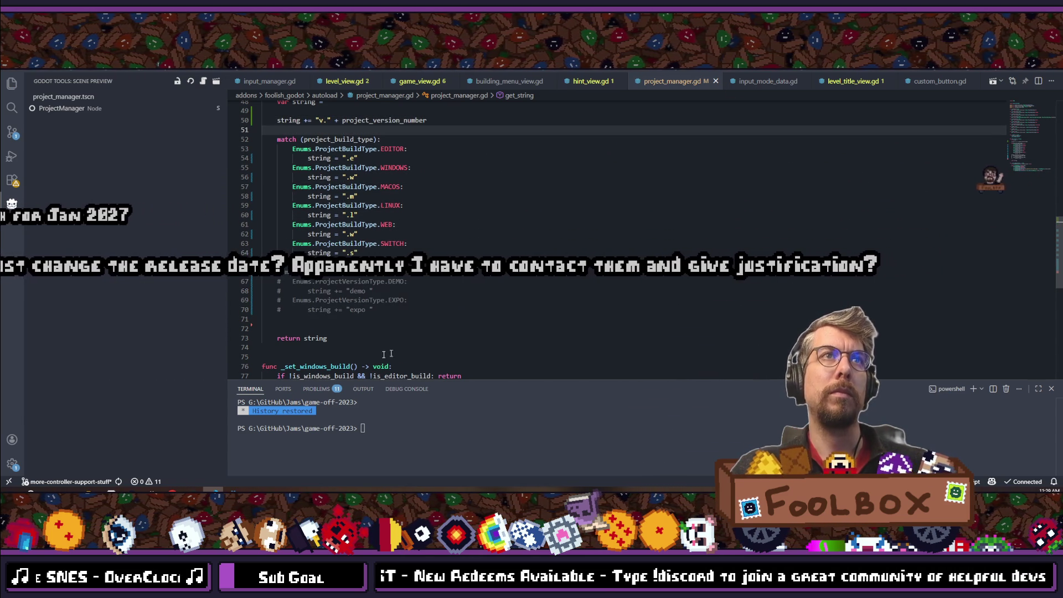
click(384, 319)
key(BackSpace)
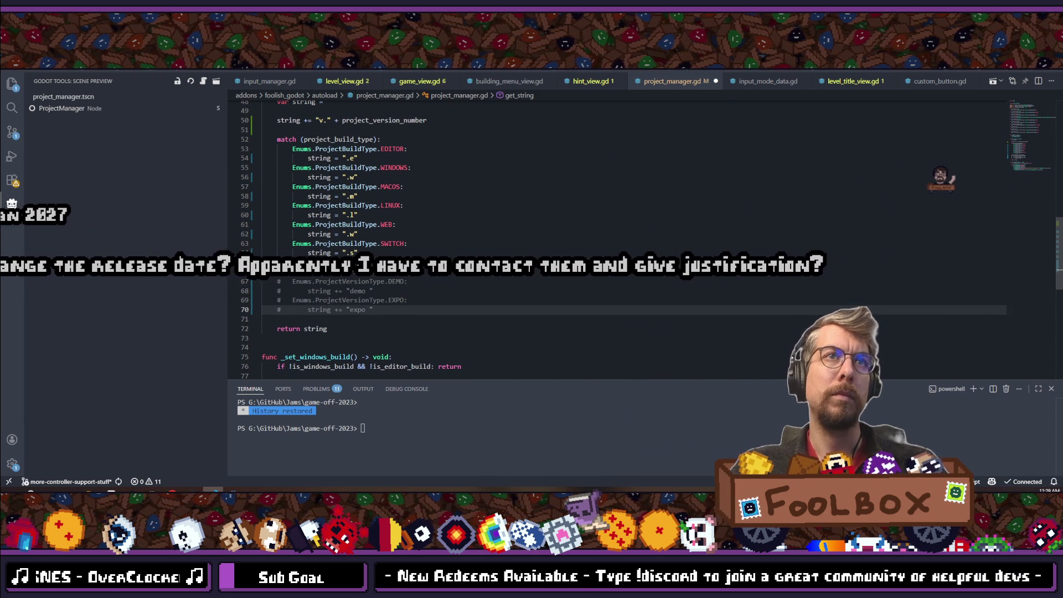
key(ctrl+s)
Step: Return from Visual Studio Code to the Godot Engine window
scroll(609, 239, up, 6)
key(ctrl+p)
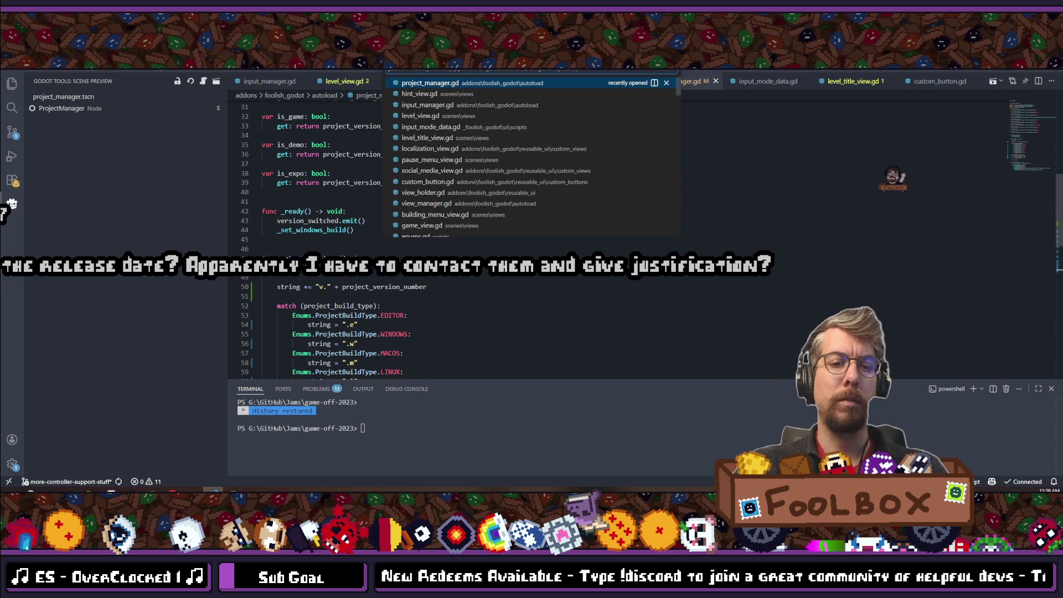
key(Escape)
key(alt+Tab)
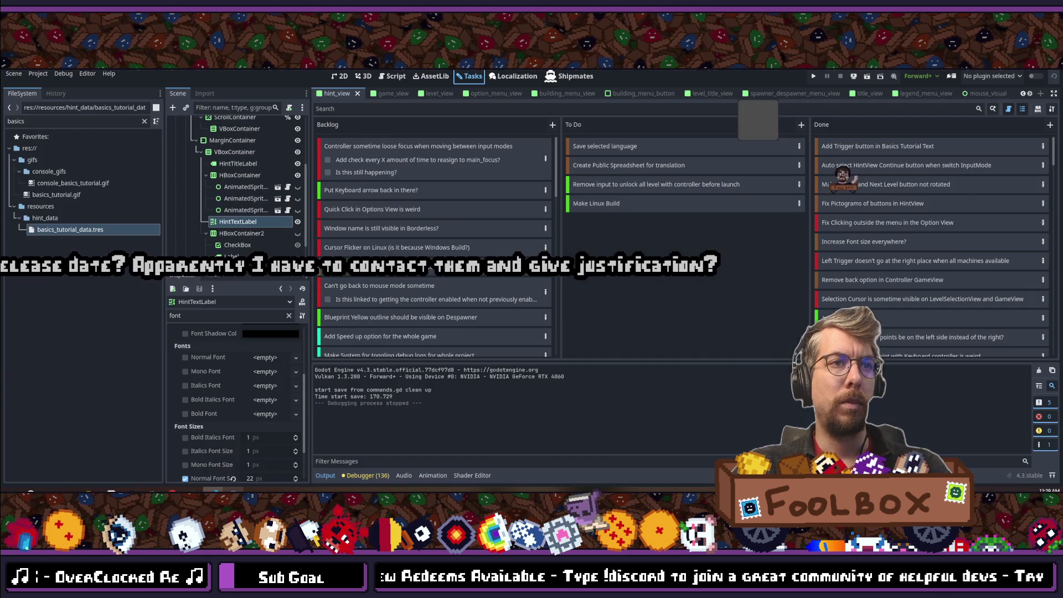
Step: Open view_holder.gd by searching 'view_holder' in Godot's quick file search
key(shift+alt+o)
text(view_holder)
key(Return)
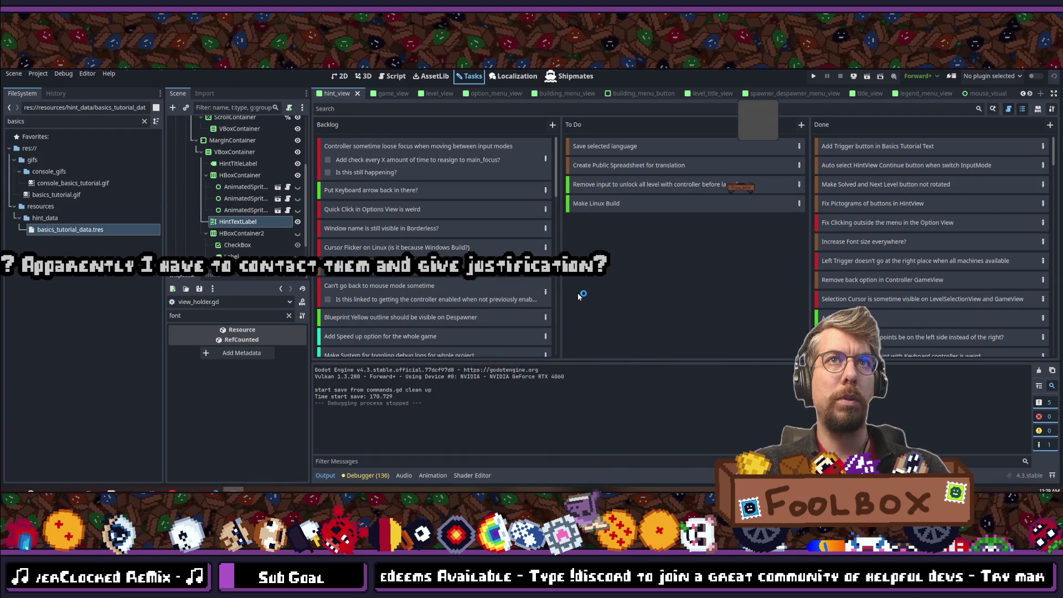
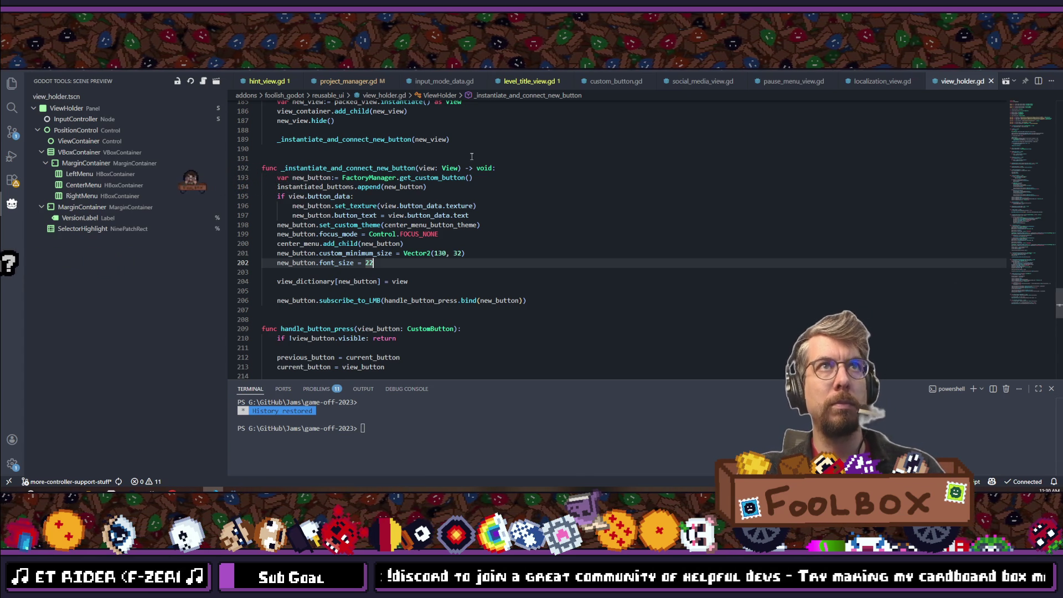
Step: In project_manager.gd, expand the web and Windows build suffixes to '.web' and '.win'
key(ctrl+Tab)
scroll(437, 146, up, 3)
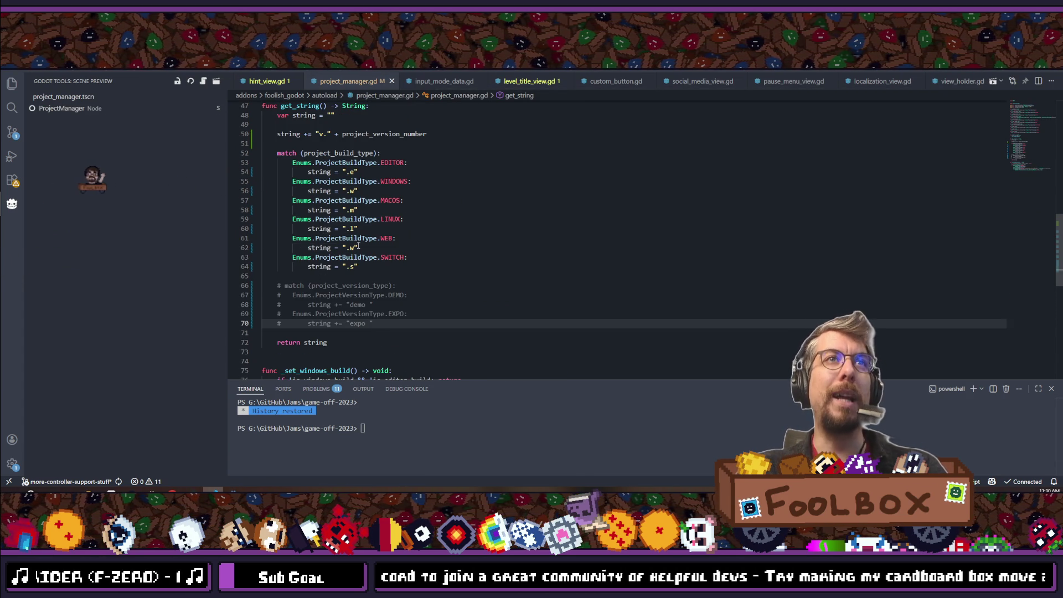
click(356, 248)
text(e)
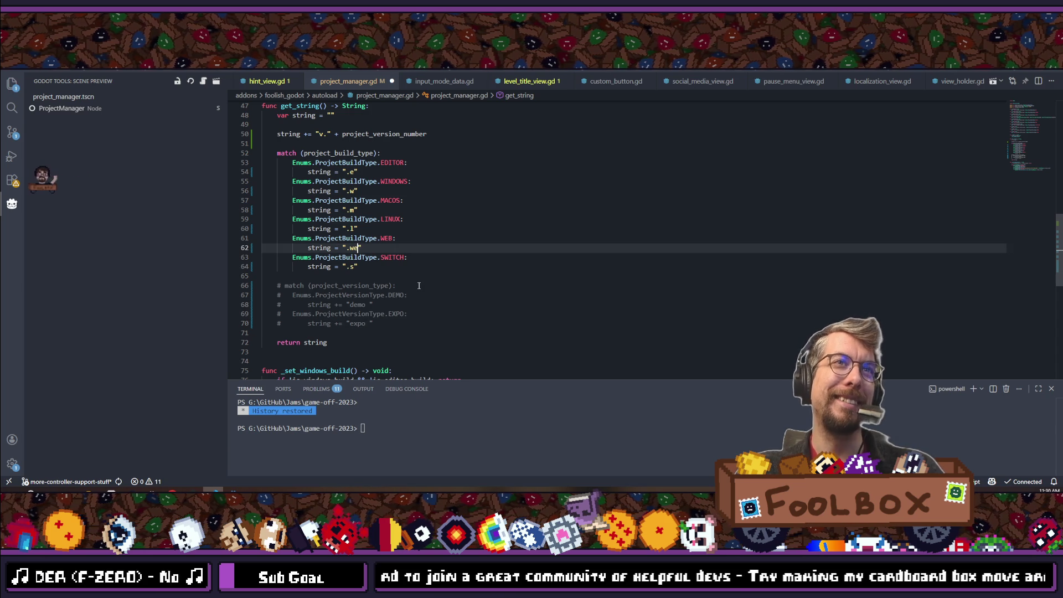
text(b)
key(Down)
key(Down)
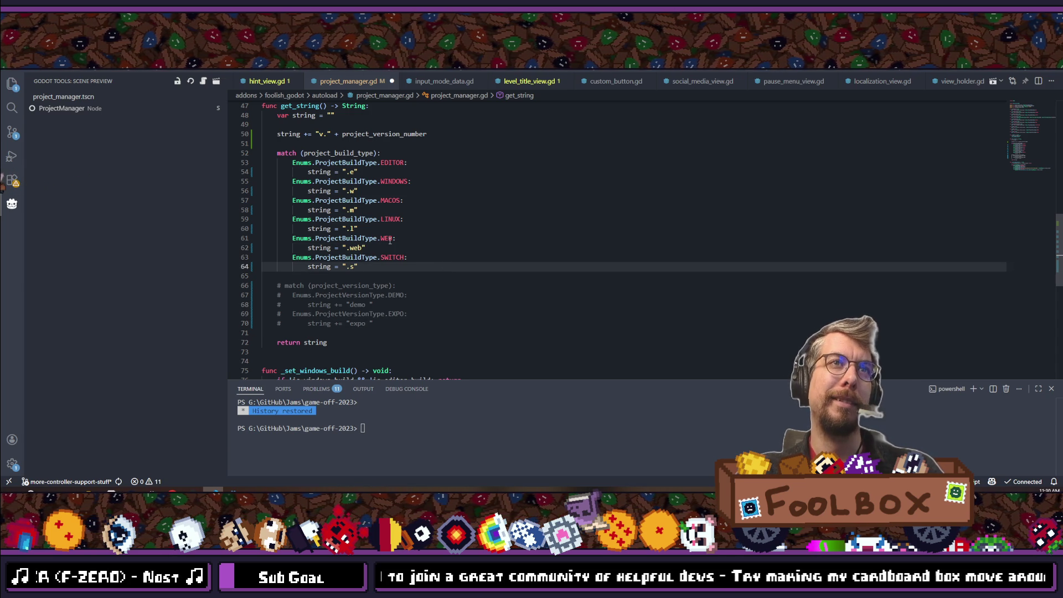
click(354, 191)
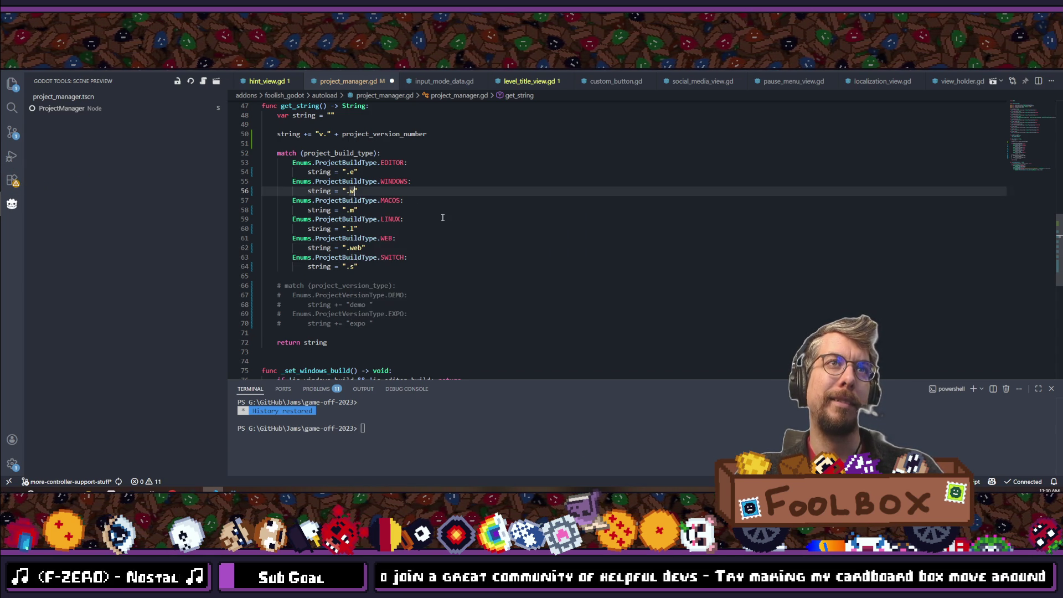
text(in)
click(443, 218)
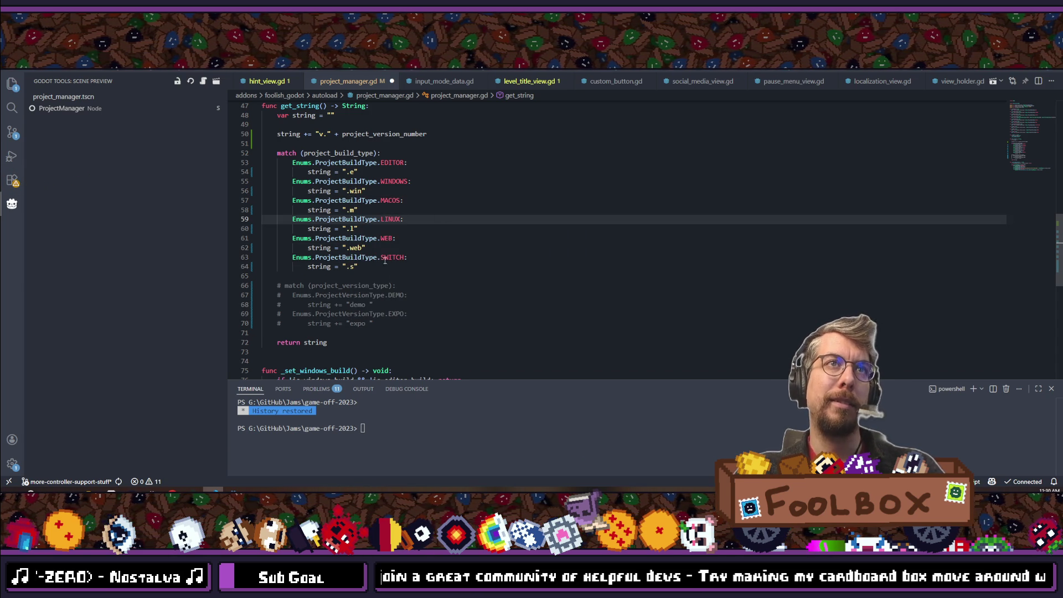
click(369, 248)
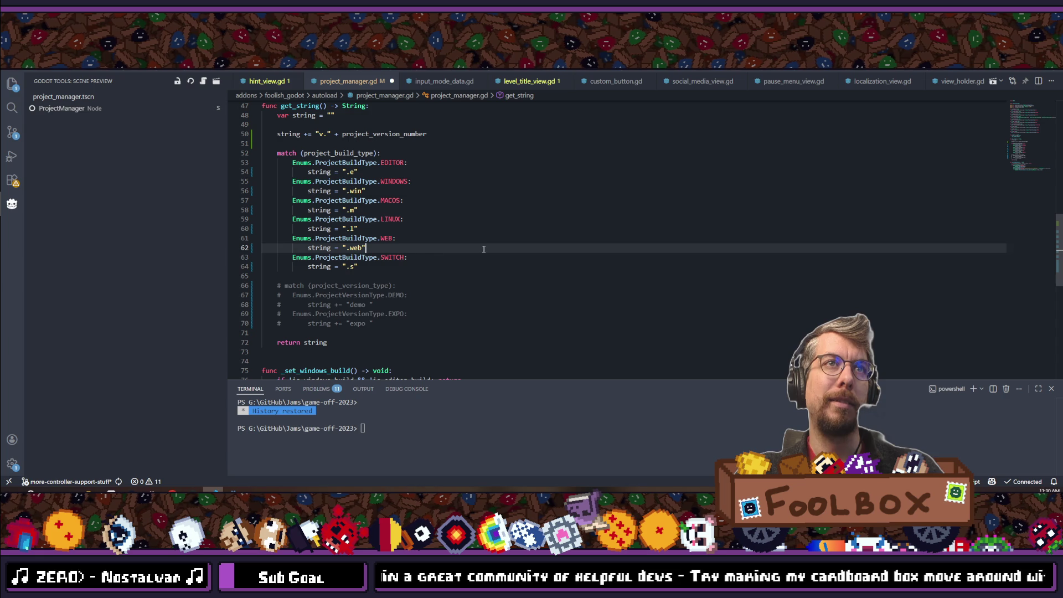
Step: Spell out the remaining suffixes as '.mac', '.linux', '.switch' and '.editor', and save the script
click(356, 209)
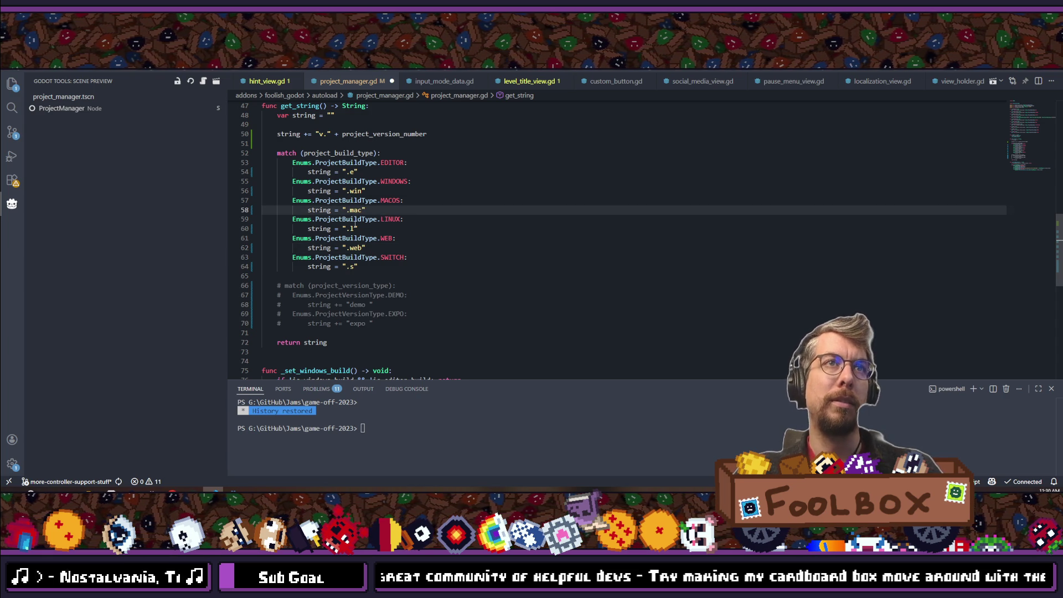
click(355, 219)
click(355, 228)
text(inux)
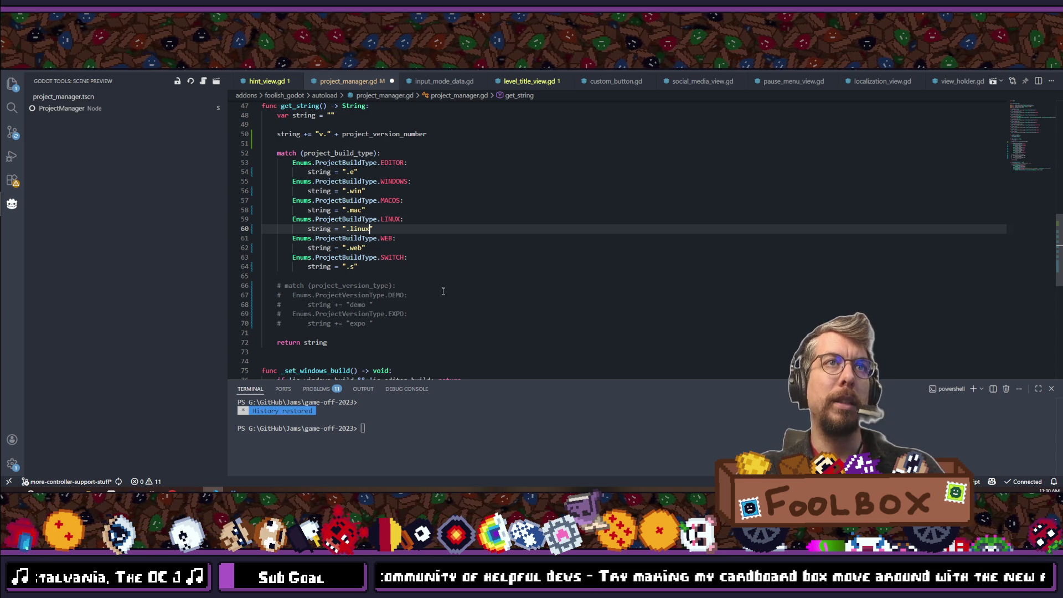
click(356, 266)
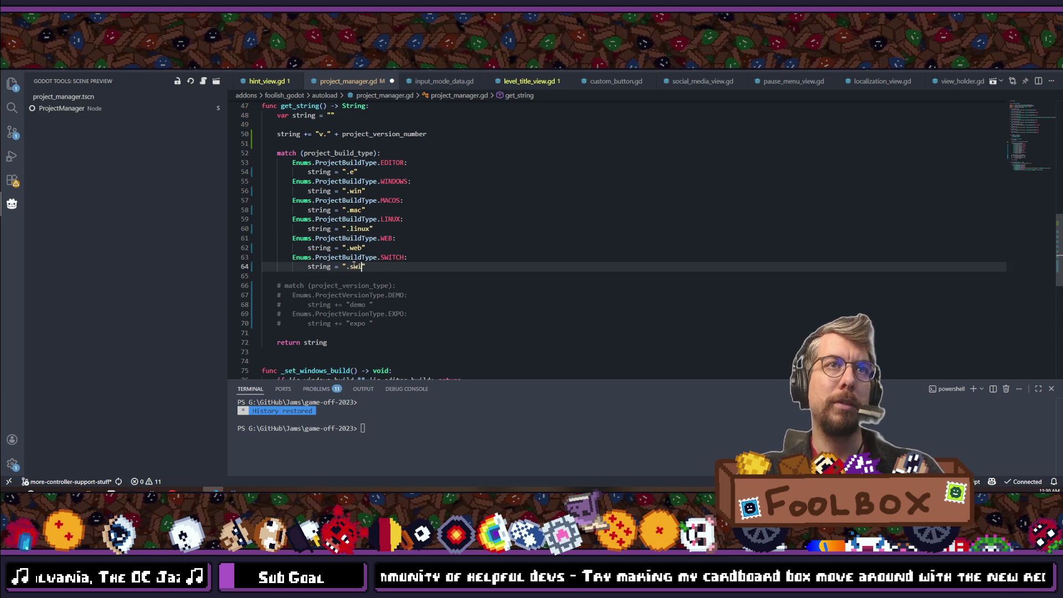
text(tch)
click(359, 172)
text(ditor)
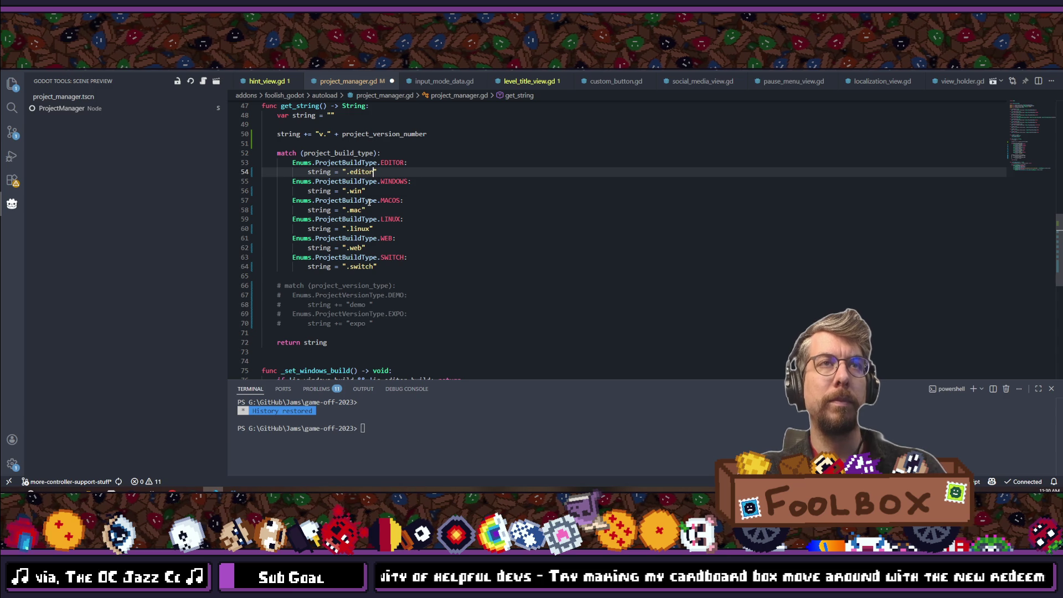
key(ctrl+s)
click(429, 248)
scroll(432, 244, down, 3)
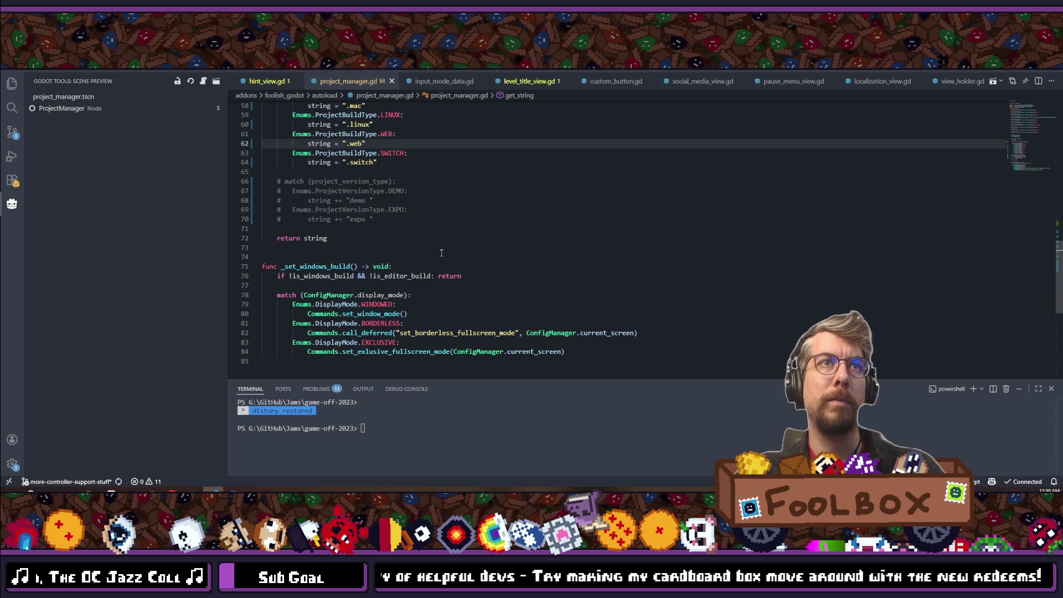
Step: Review the spelled-out suffixes in get_string, then return to the Godot editor
scroll(429, 262, up, 1)
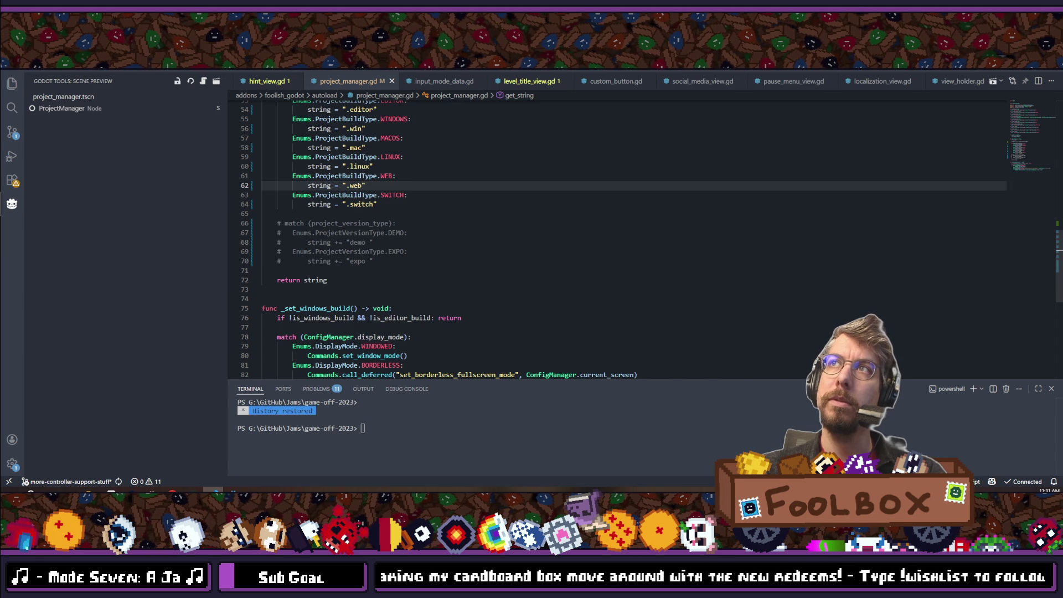
click(459, 233)
scroll(460, 234, up, 3)
click(402, 288)
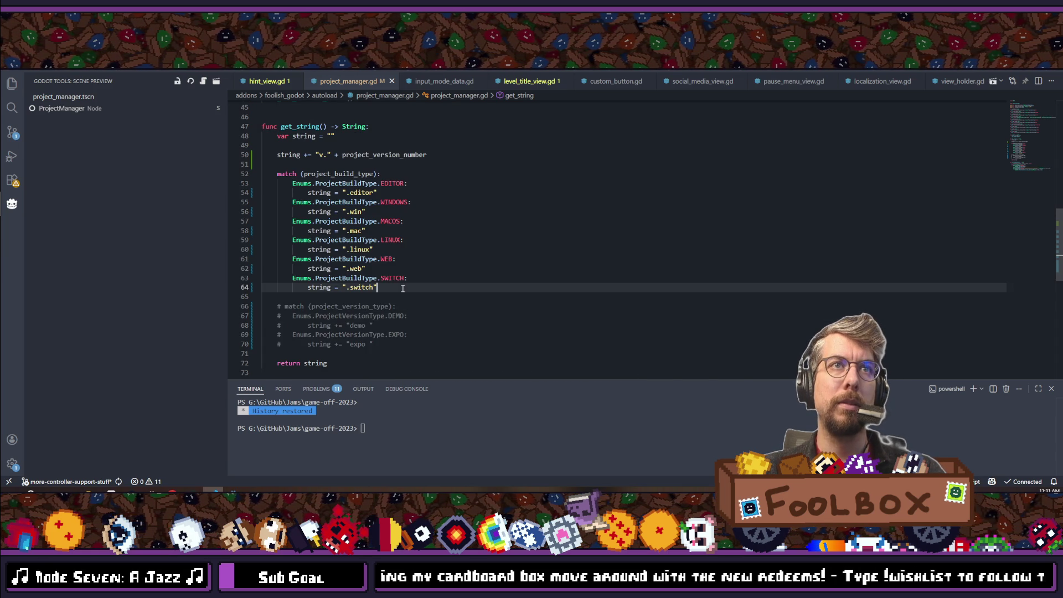
scroll(458, 286, down, 4)
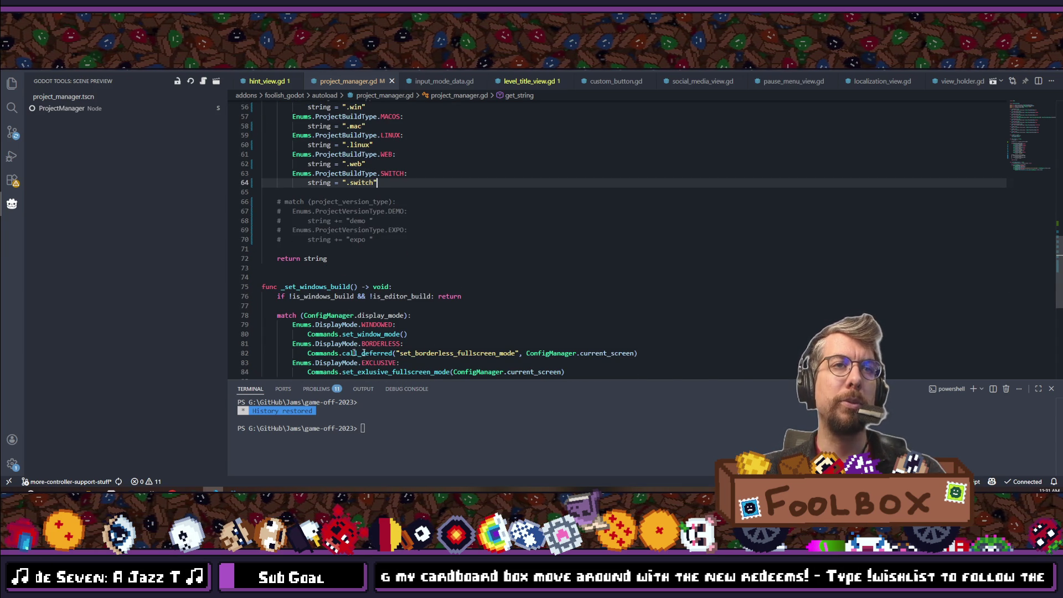
key(alt+Tab)
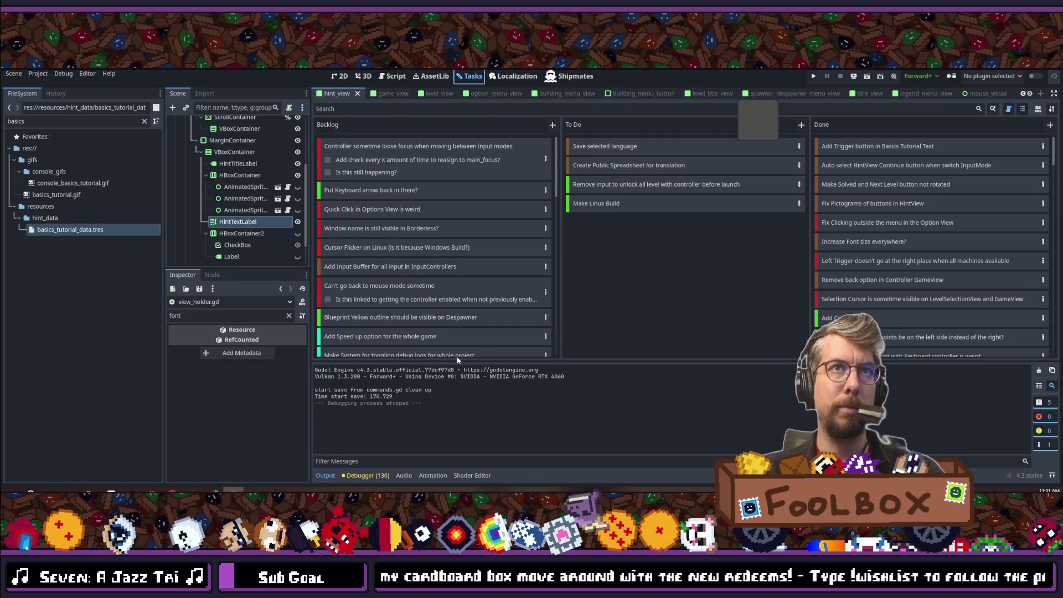
Step: Quick-open view_holder.tscn and select the MarginContainer holding the version label
key(shift+alt+o)
text(view_holder)
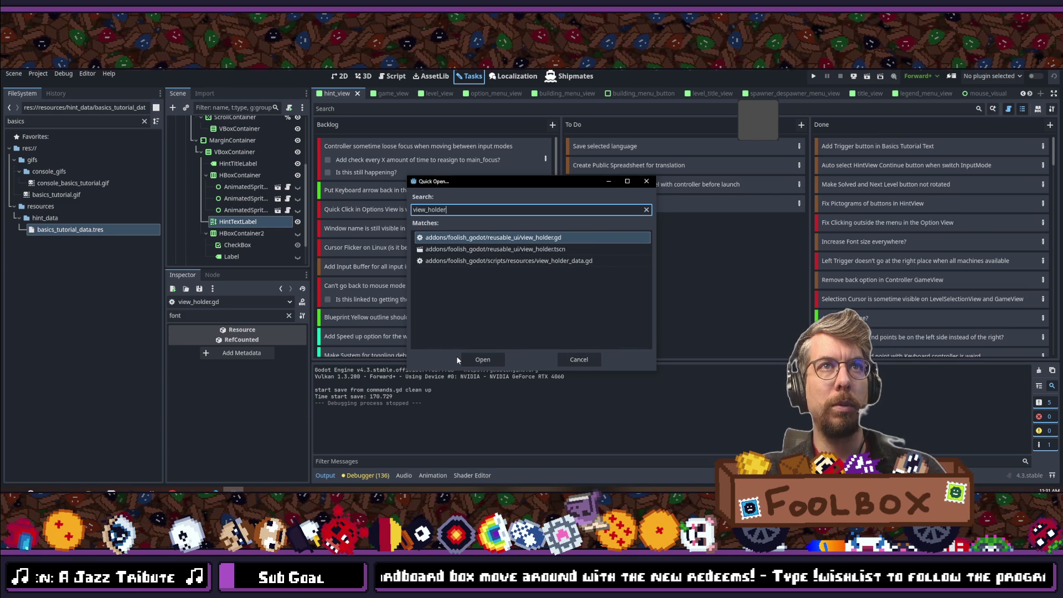
key(Down)
key(Return)
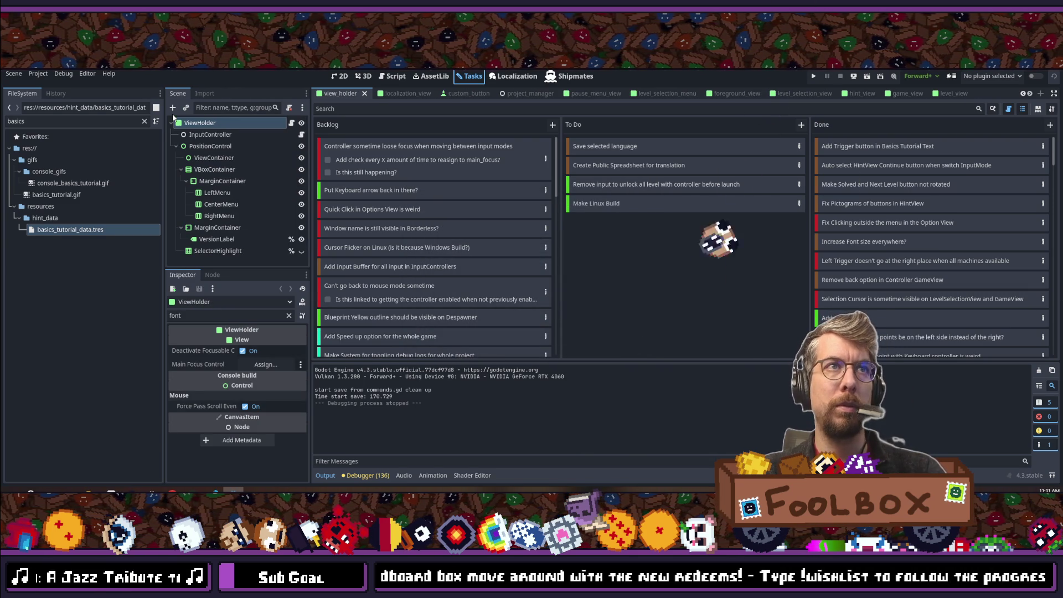
click(232, 228)
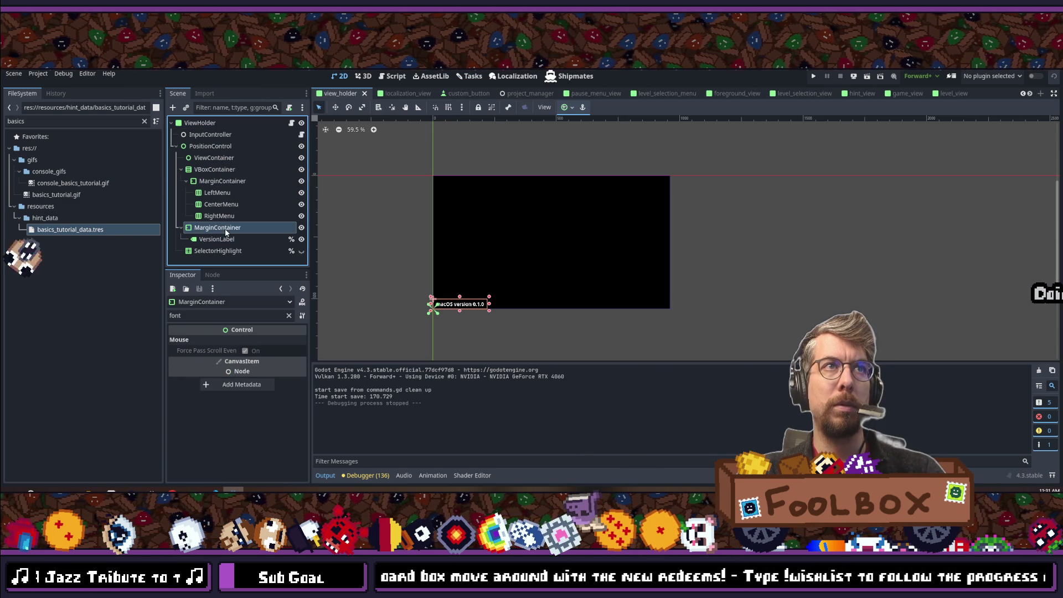
Step: Filter the Inspector for 'margin', set Margin Left 24 and Margin Top 8, then run the game
double_click(201, 316)
text(margin)
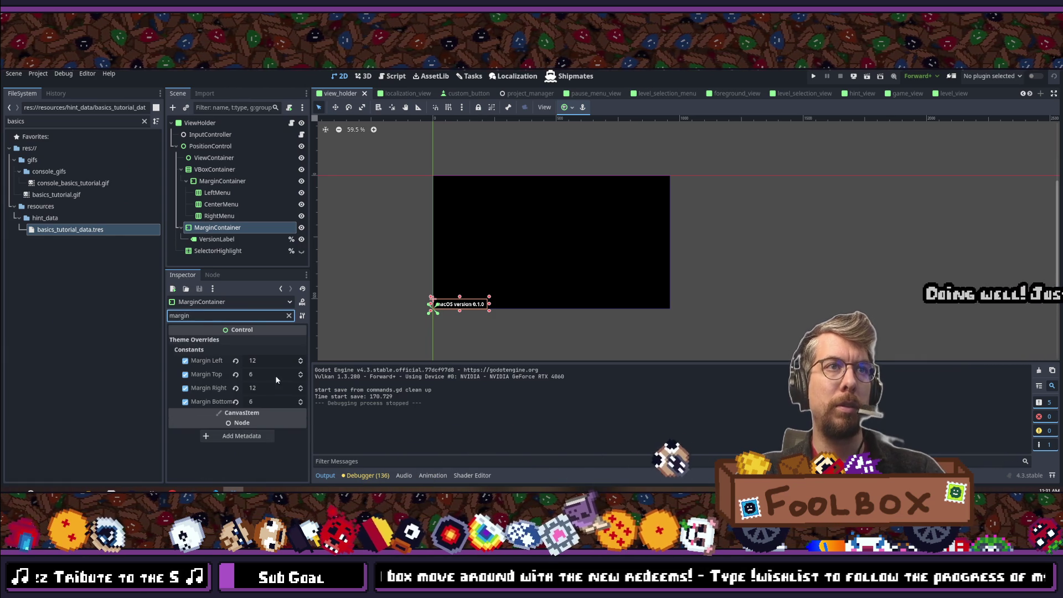
click(276, 376)
text(12)
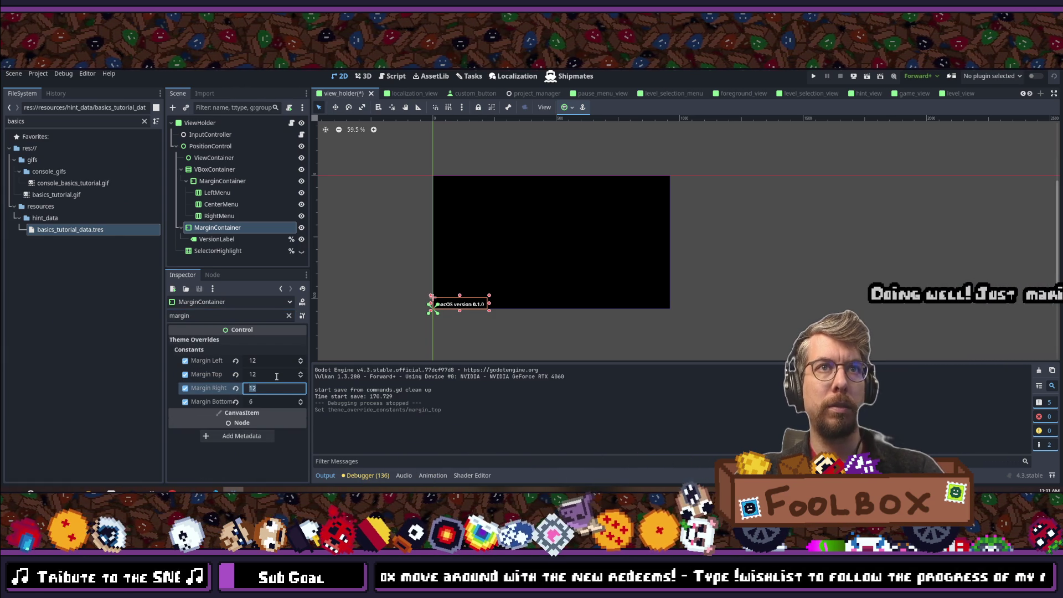
key(Tab)
text(12)
key(Tab)
key(ctrl+z)
key(ctrl+z)
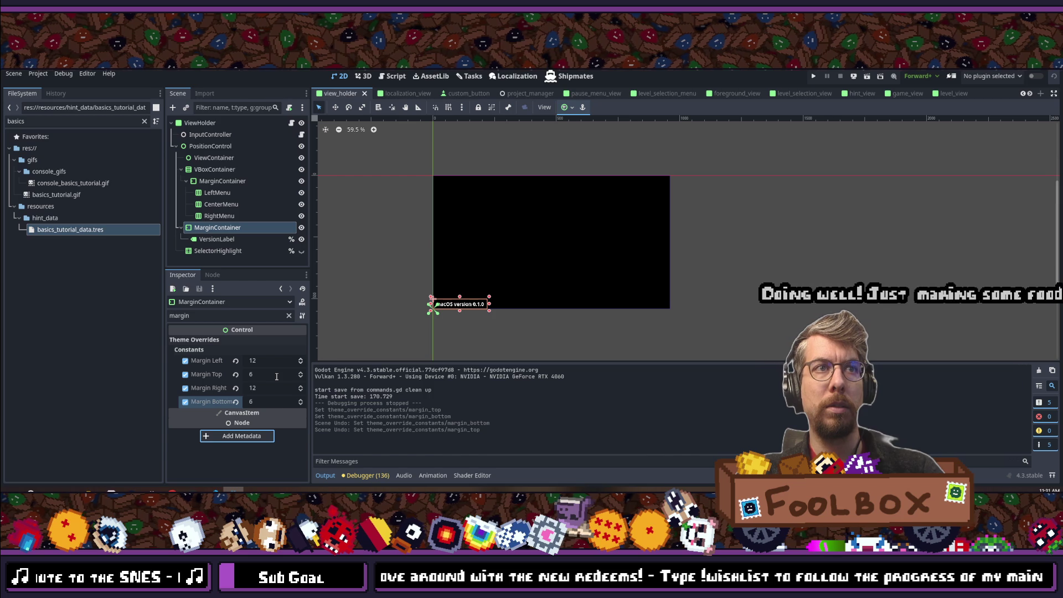
click(276, 359)
text(24)
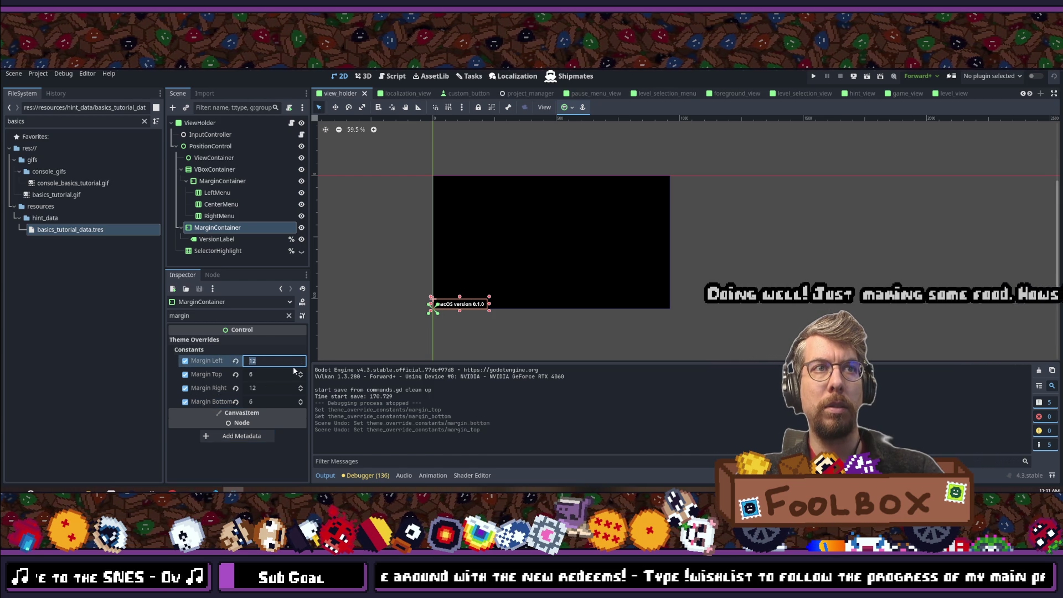
key(Tab)
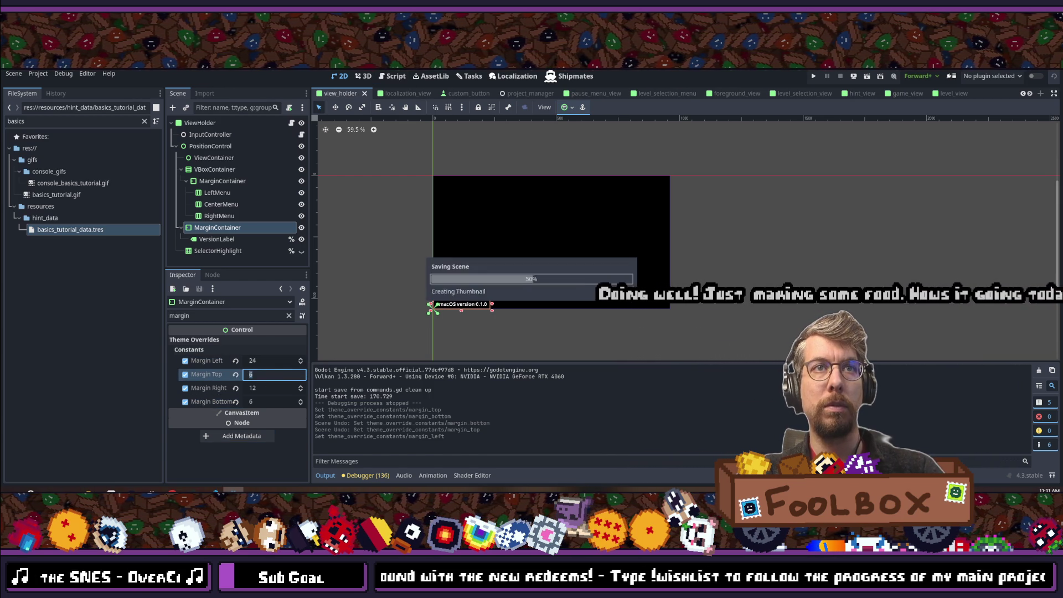
click(813, 76)
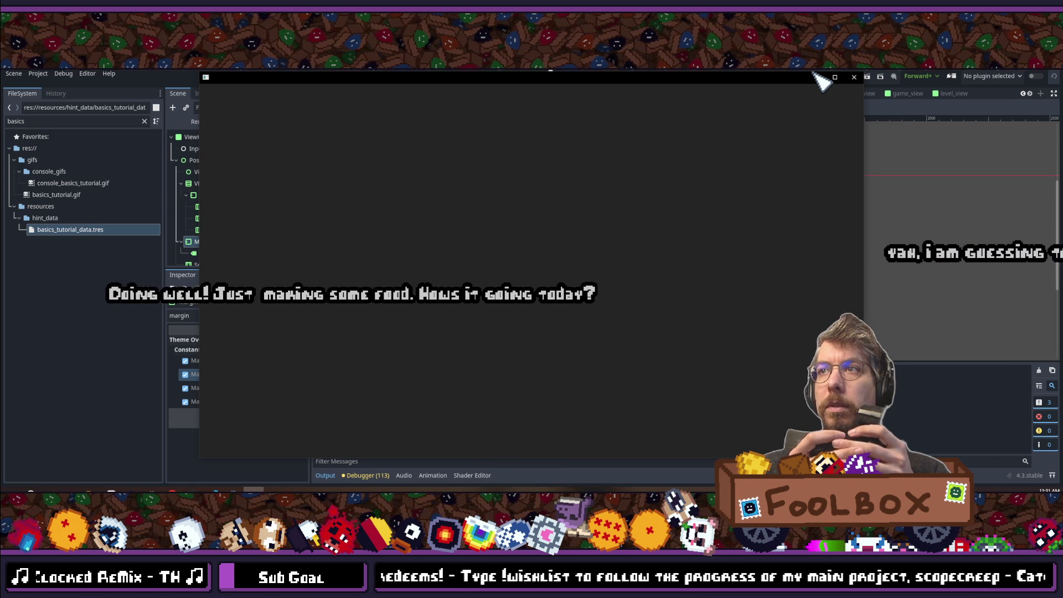
Step: Restore the maximised Block Shop (DEBUG) window to a smaller size
double_click(814, 76)
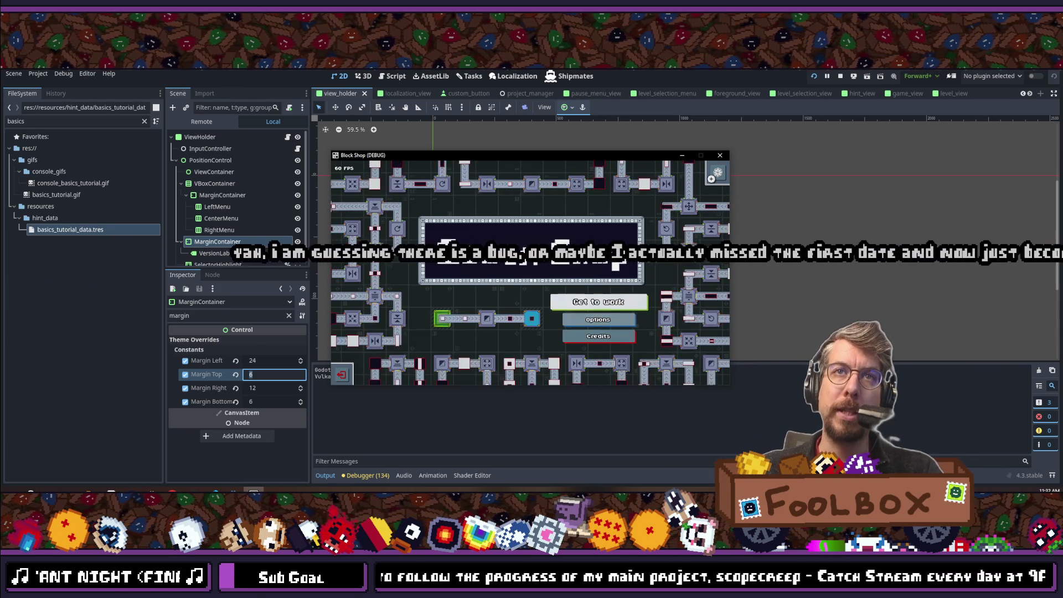
Step: Browse the game's options and Languages page, then back out to level 1-1 Förderband in German
key(Return)
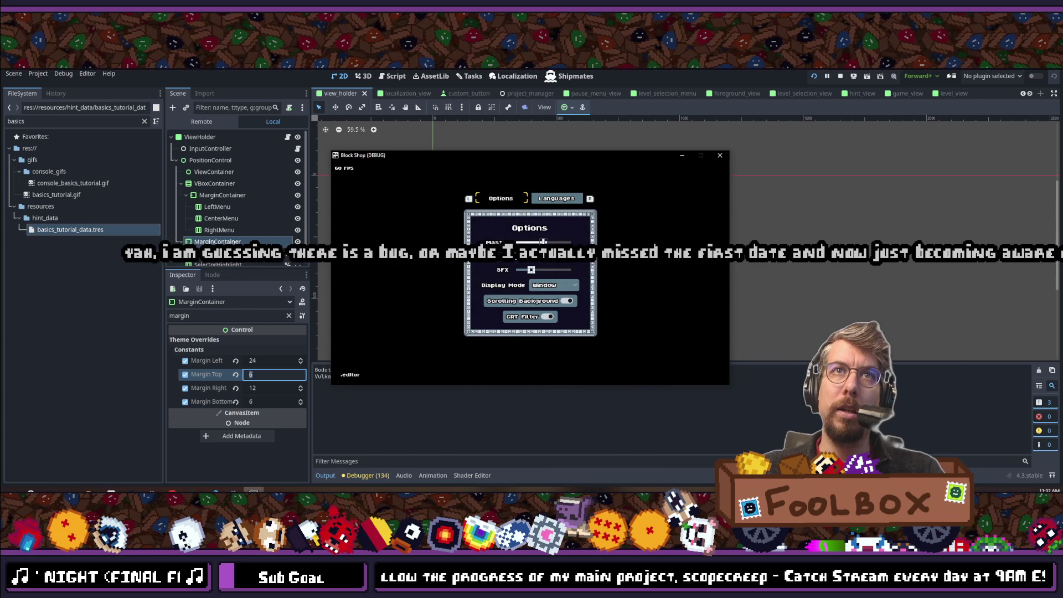
key(Down)
key(Up)
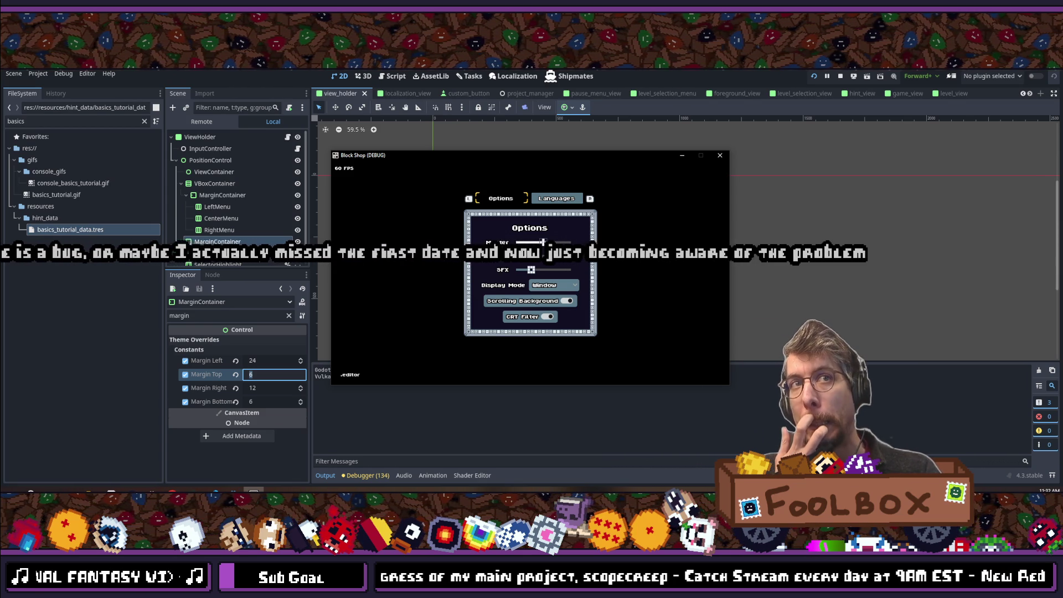
key(e)
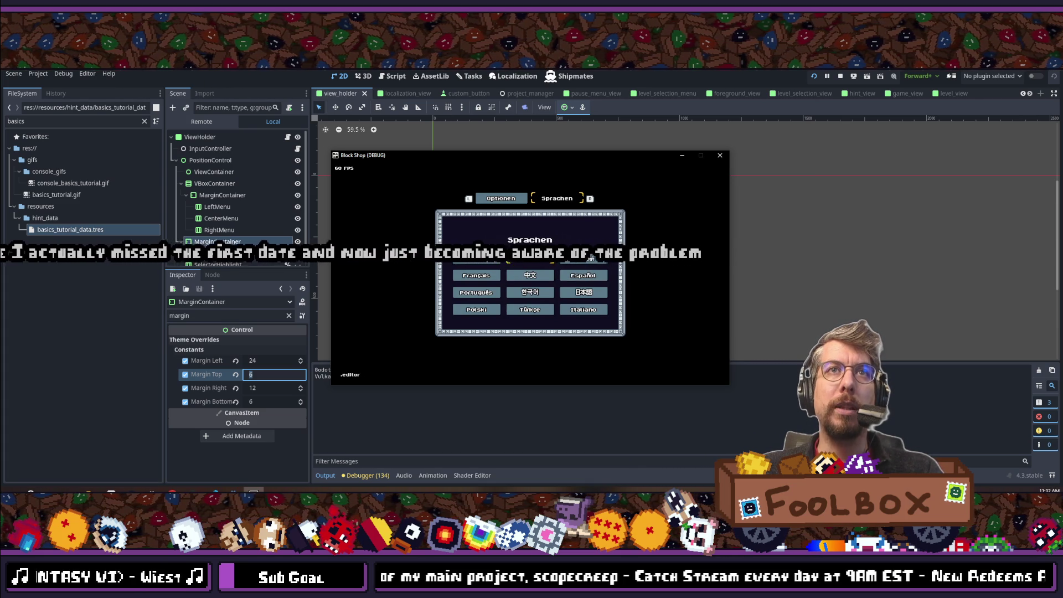
key(Escape)
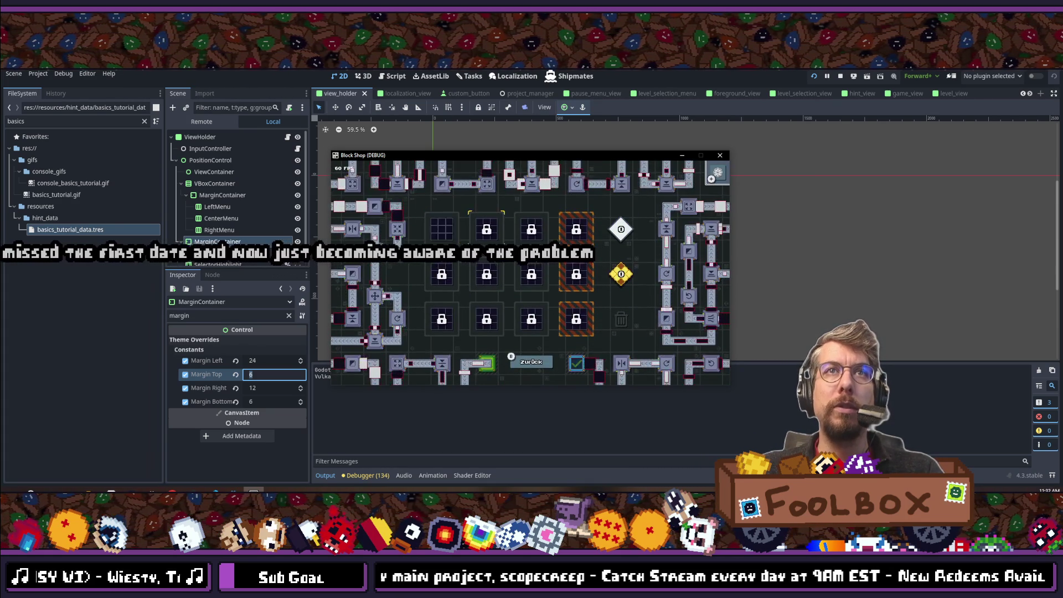
key(Escape)
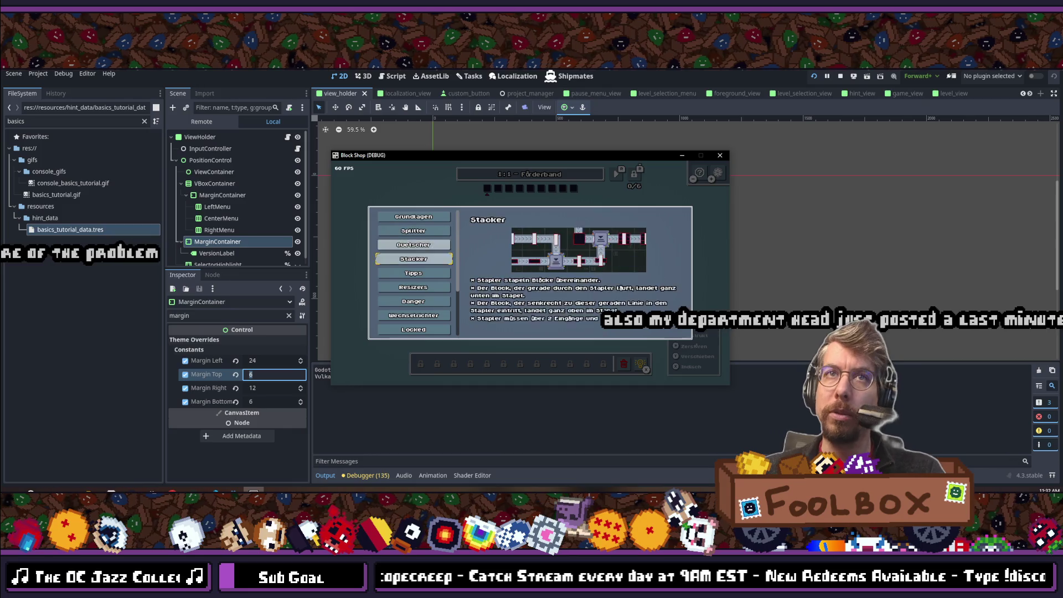
Step: Browse the German help pages, try the pause menu, and return to level selection
key(Down)
key(Down)
key(Down)
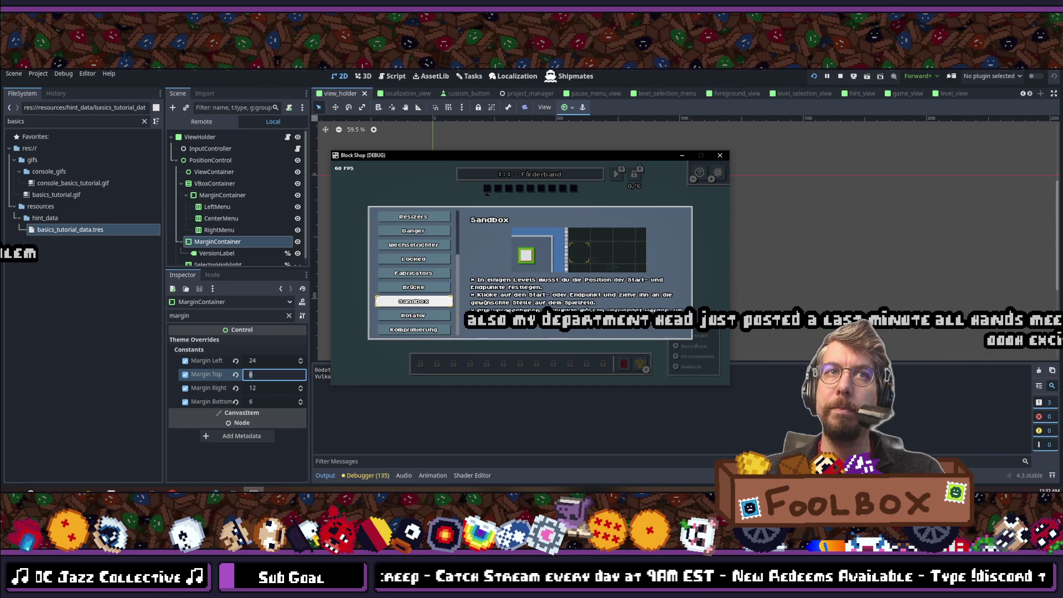
key(Escape)
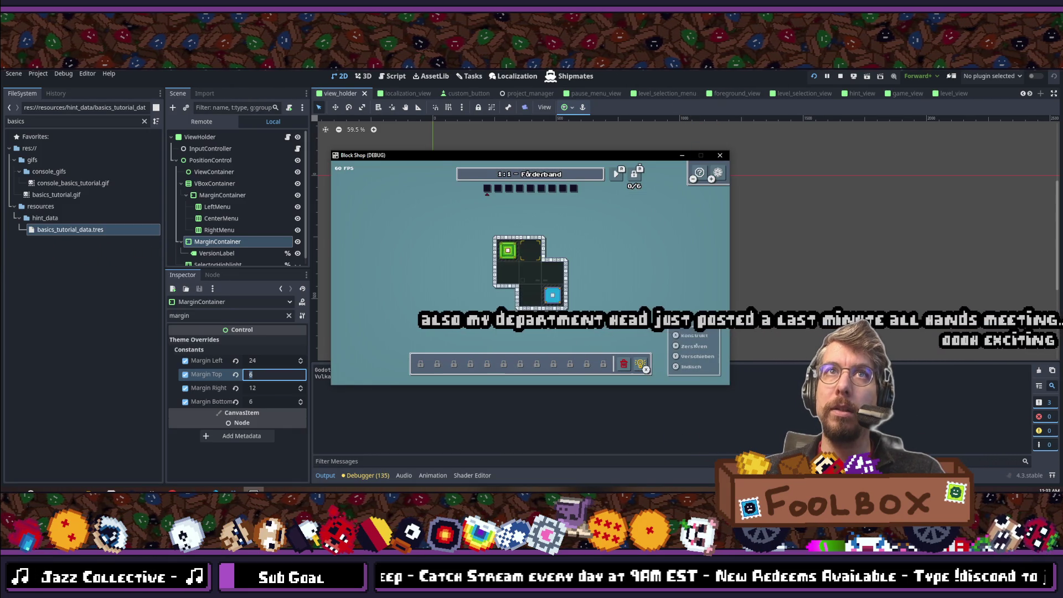
key(e)
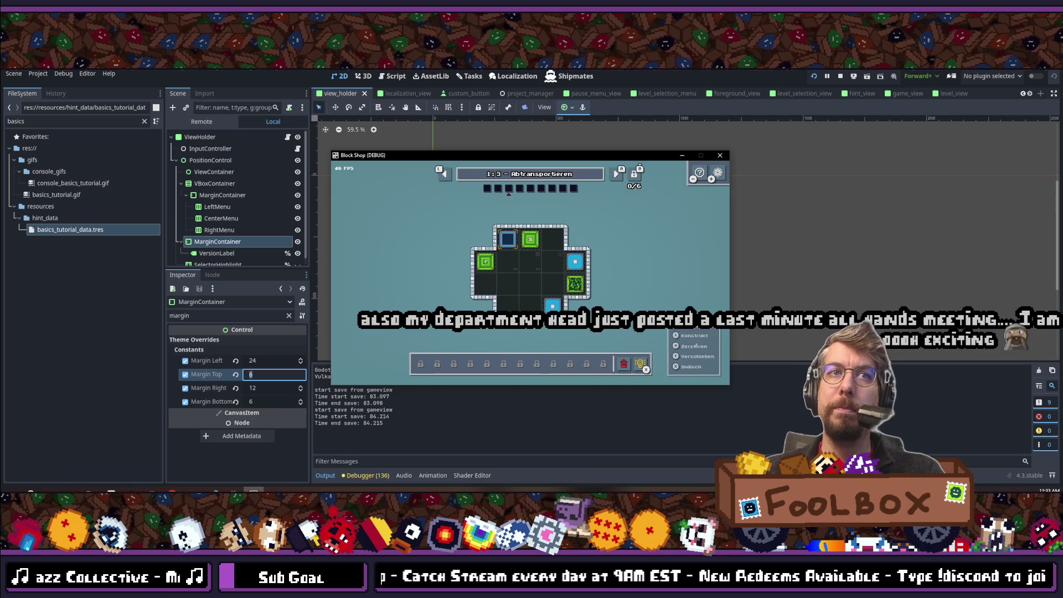
key(Escape)
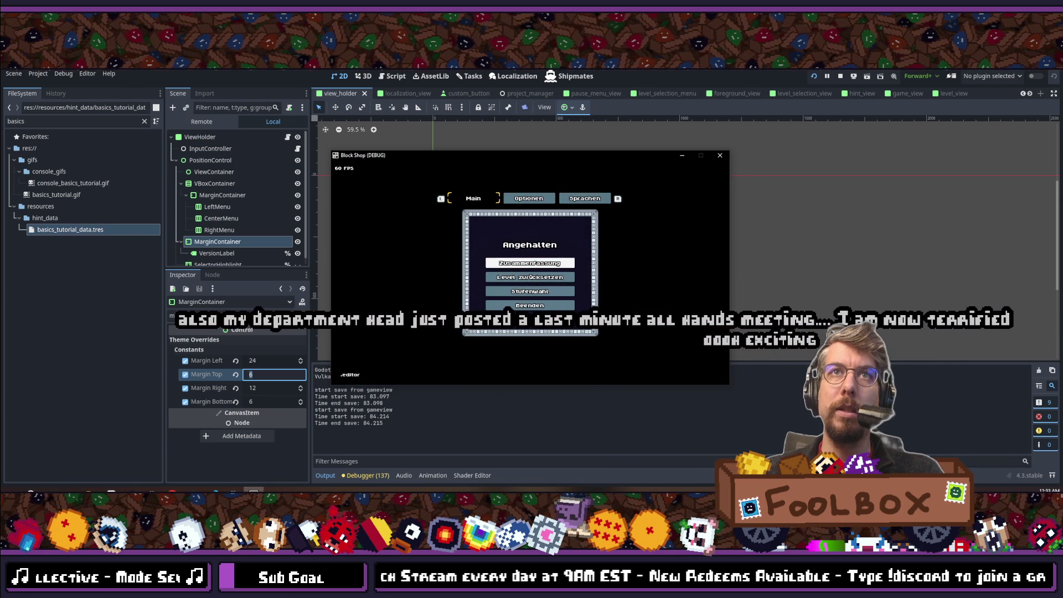
key(Escape)
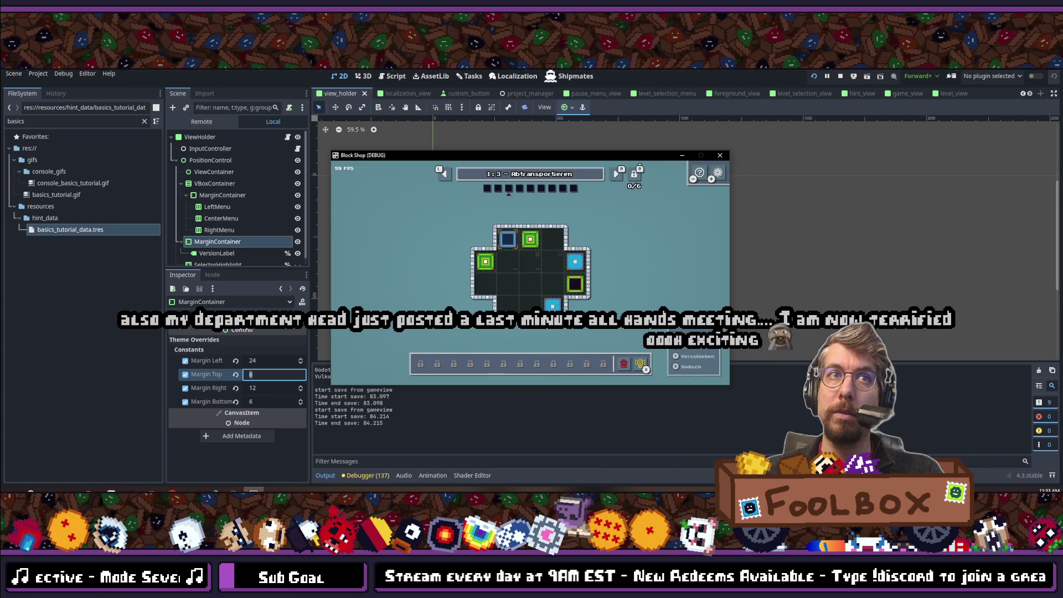
key(Escape)
key(Return)
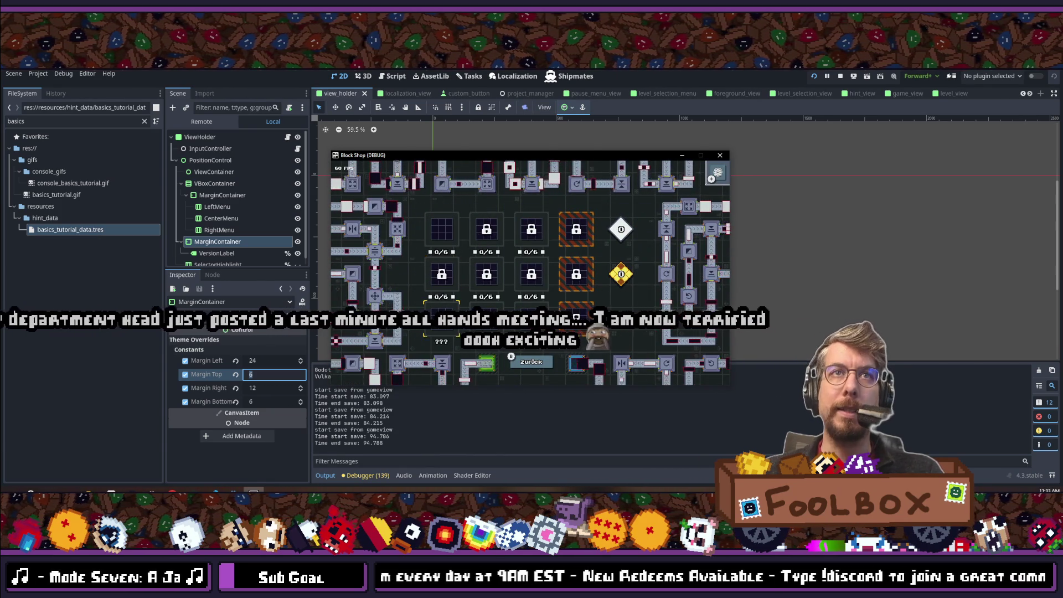
Step: Go back to the title screen and switch the game's language to English
key(Down)
key(Right)
key(Escape)
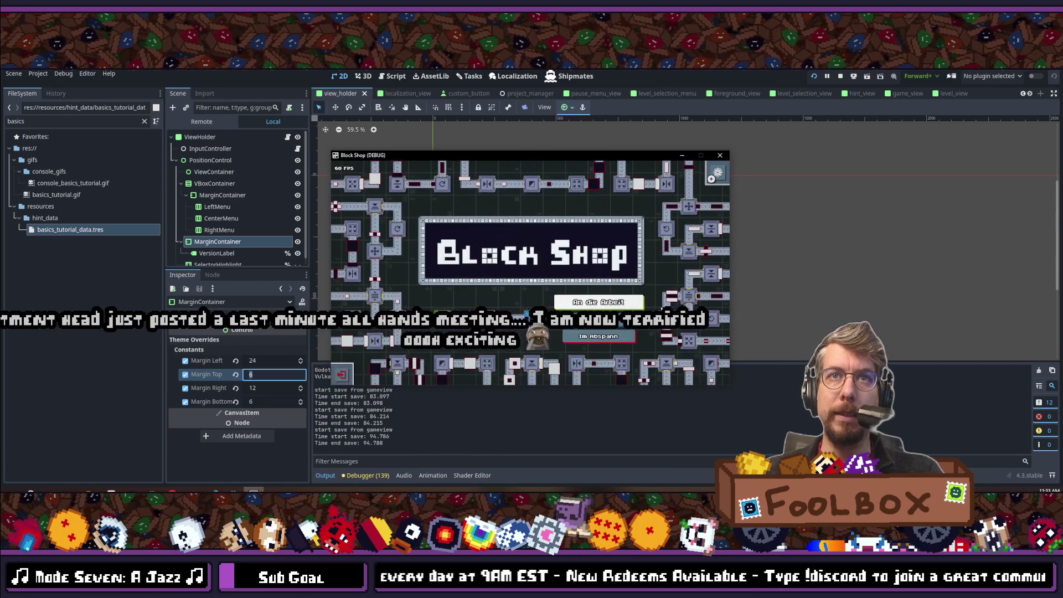
key(Return)
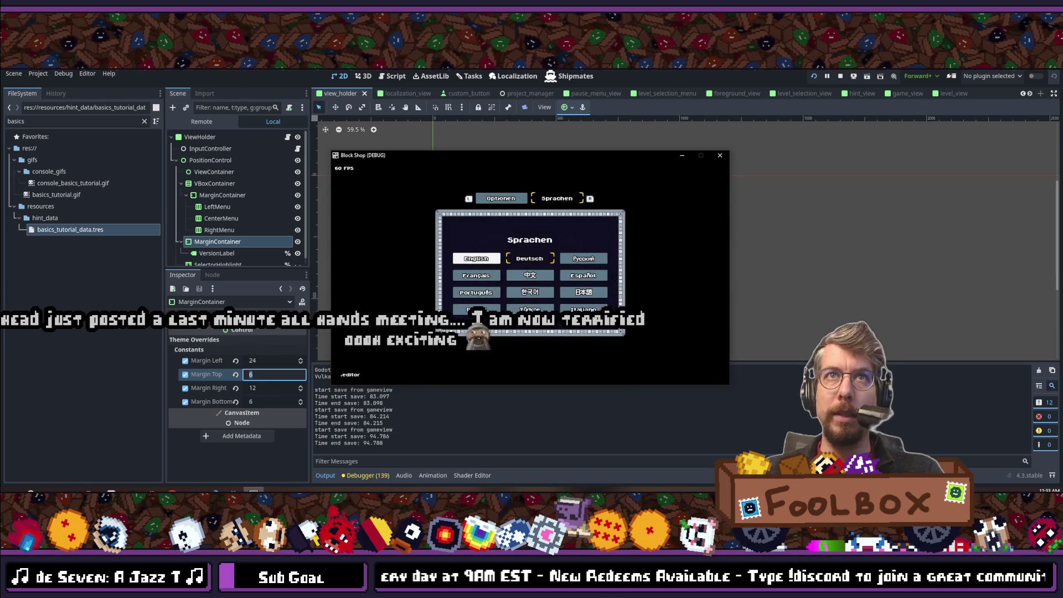
key(Return)
key(Escape)
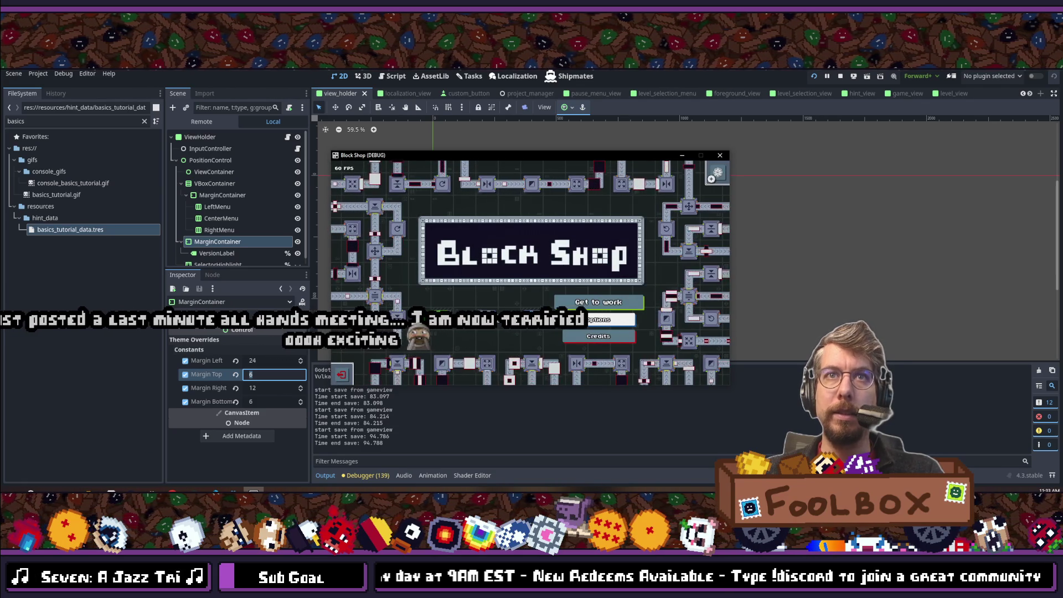
Step: Quit Block Shop from the title screen, confirm, and return to Visual Studio Code
key(Return)
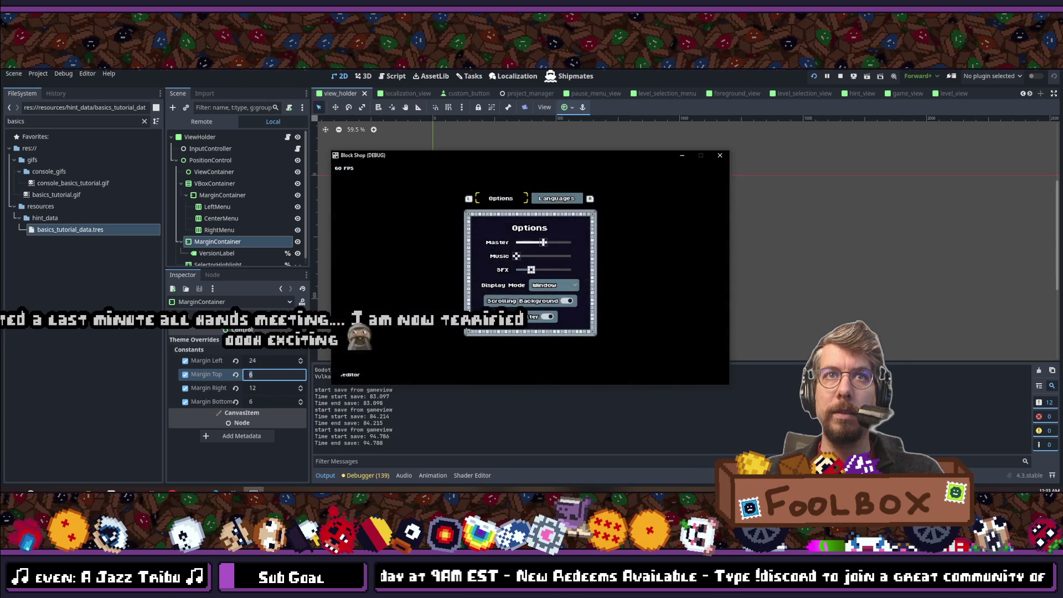
key(Escape)
key(Down)
key(Escape)
key(Return)
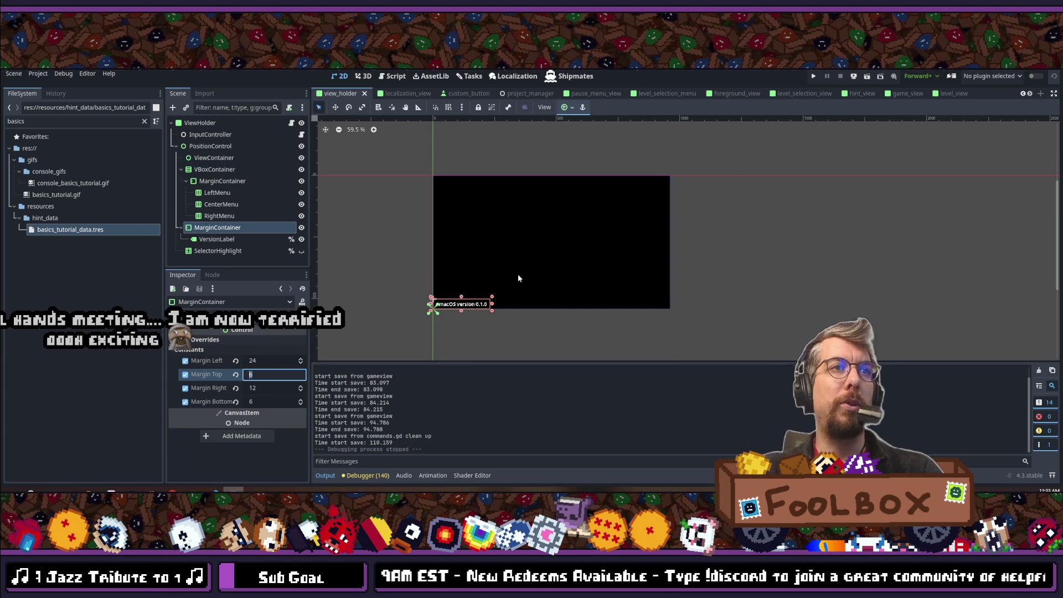
key(alt+Tab)
Step: Make line 50 assign the version string instead of appending, and save
scroll(326, 159, up, 4)
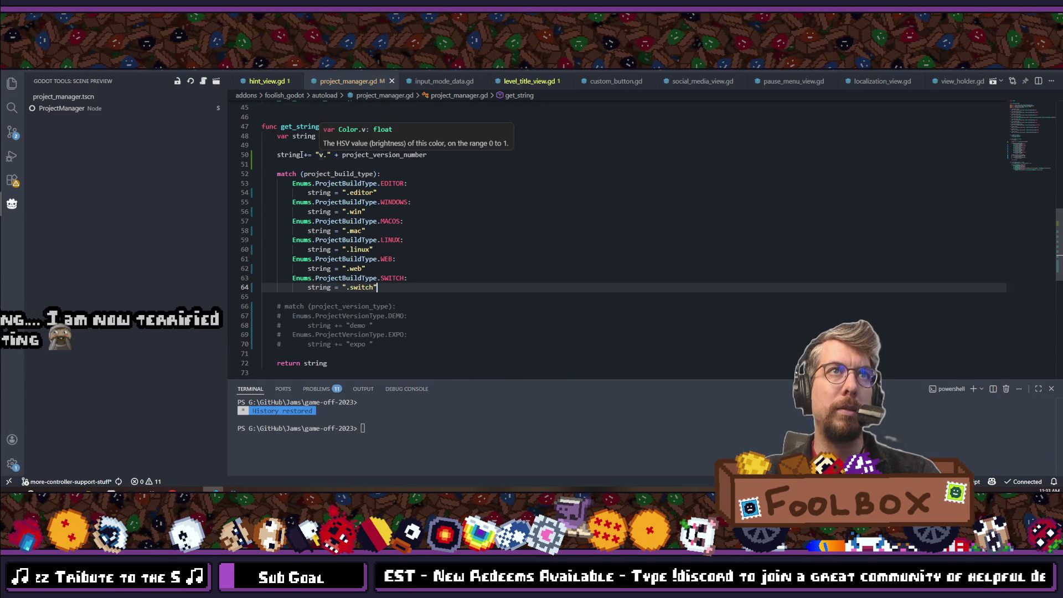
click(299, 155)
scroll(304, 241, up, 2)
key(Right)
key(Delete)
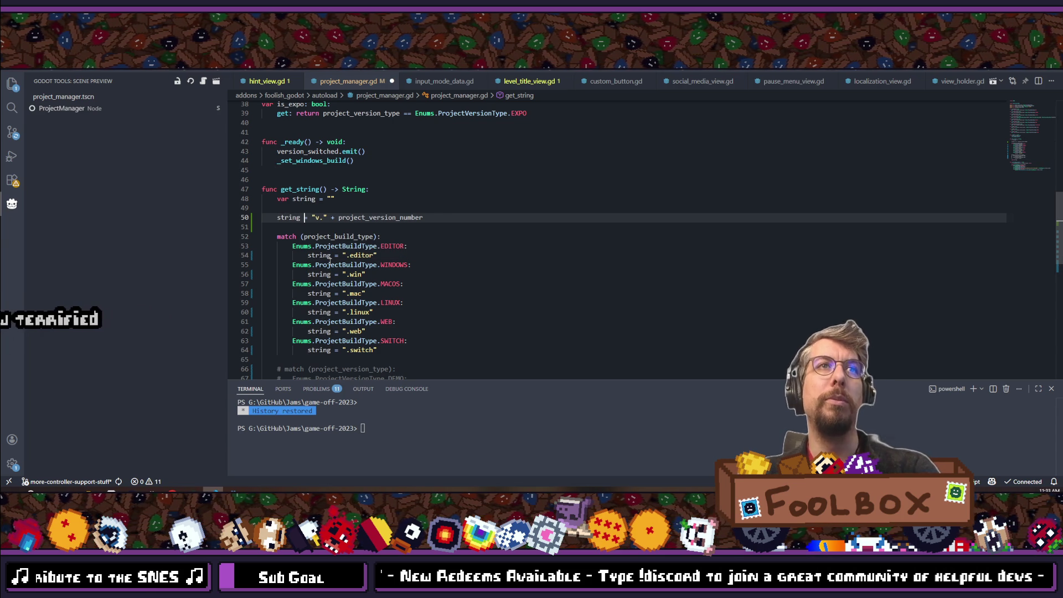
key(ctrl+s)
Step: Move "v." + project_version_number into line 48's declaration, delete the leftover lines, and save
click(316, 198)
click(312, 217)
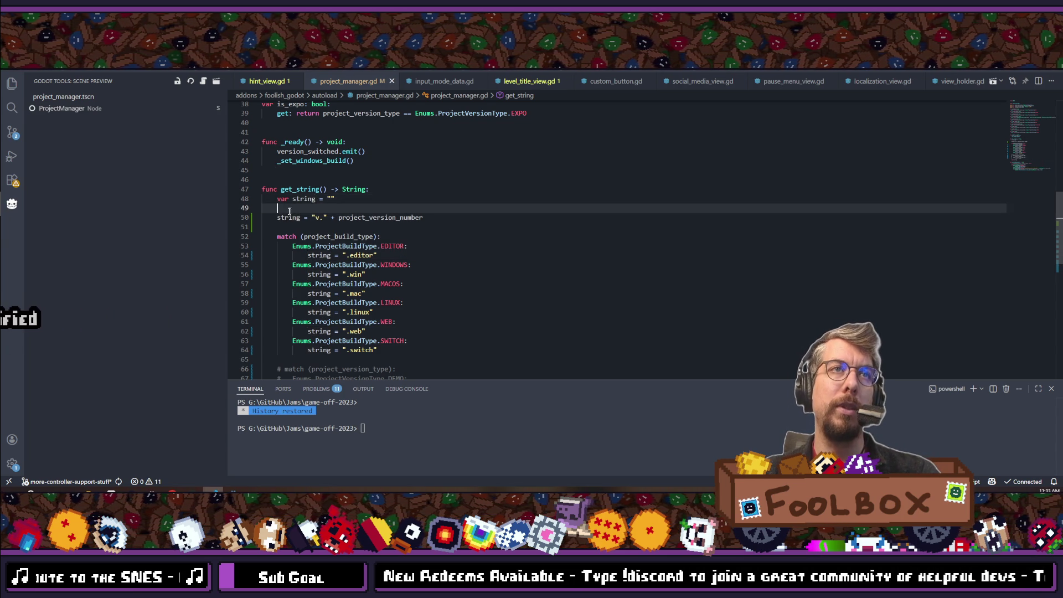
key(shift+End)
key(ctrl+c)
key(Delete)
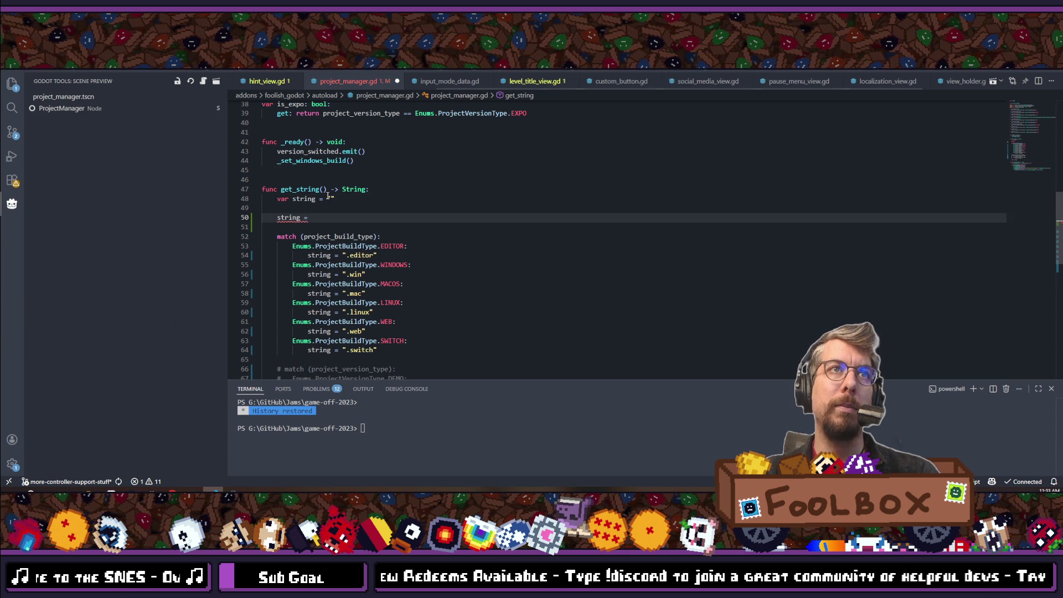
double_click(331, 198)
key(ctrl+v)
drag(312, 217, 252, 210)
key(BackSpace)
key(BackSpace)
key(ctrl+s)
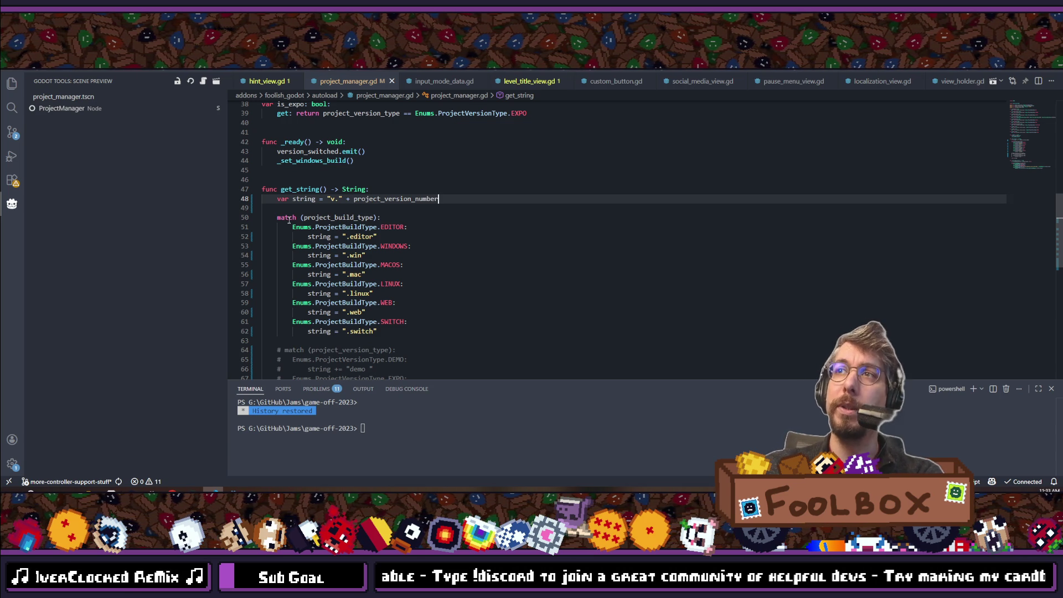
Step: Check completions for project_version_number, then save the view_holder scene in Godot
key(ctrl+space)
key(Escape)
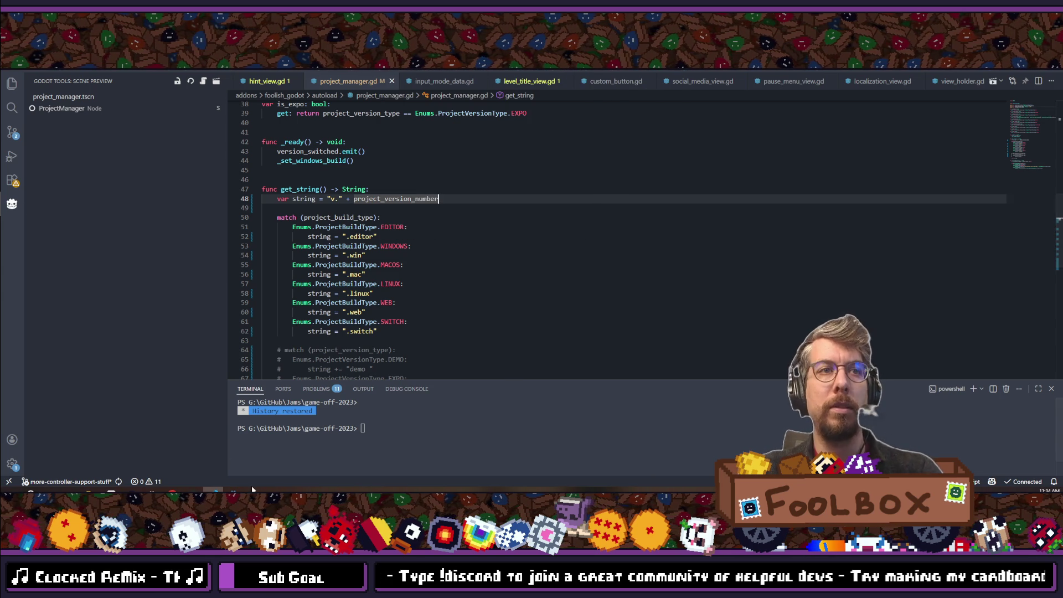
click(252, 490)
key(ctrl+s)
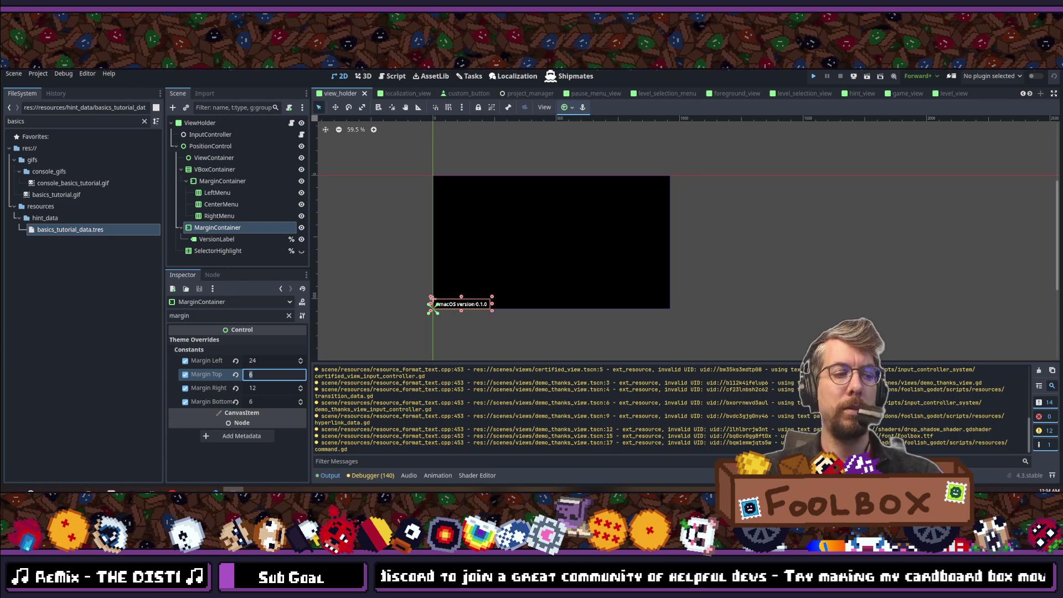
Step: Run Block Shop with F5, open its options, then stop it with F8 and return to VS Code
key(F5)
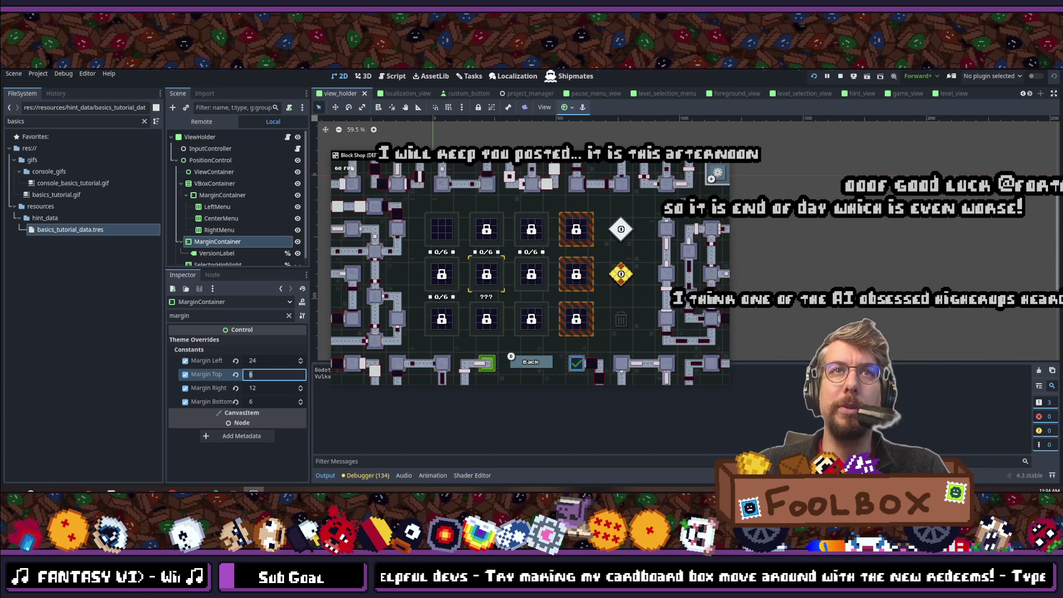
key(Escape)
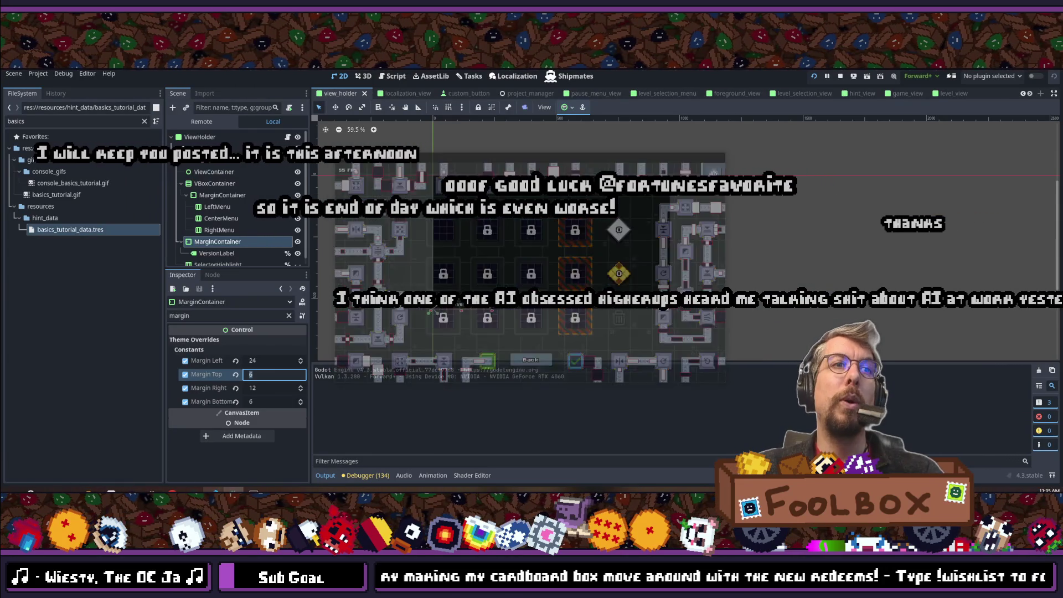
key(F8)
key(alt+Tab)
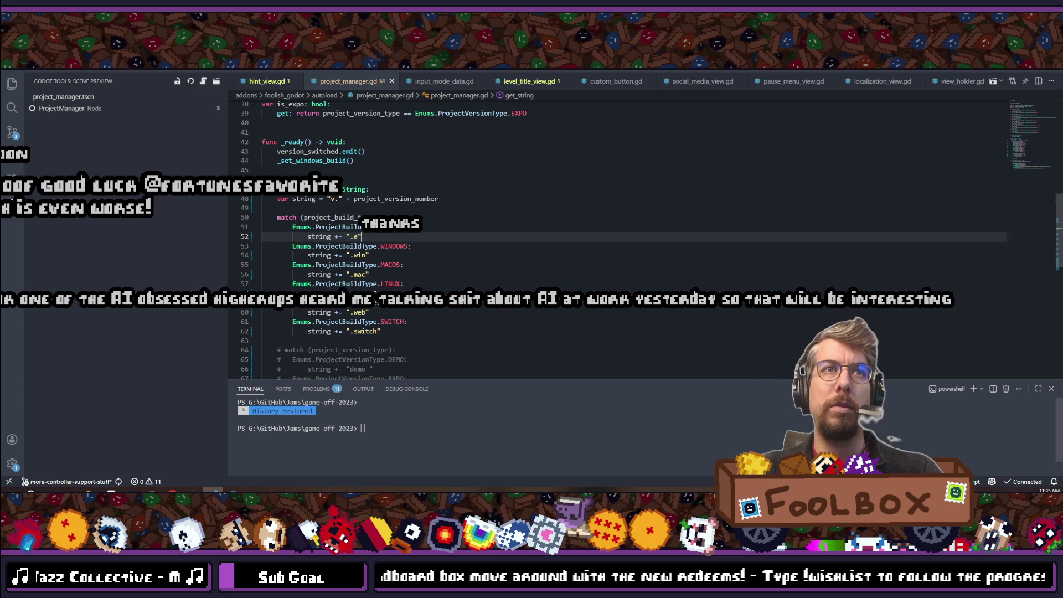
Step: Bring the Godot editor back to the front on the view_holder scene
key(alt+Tab)
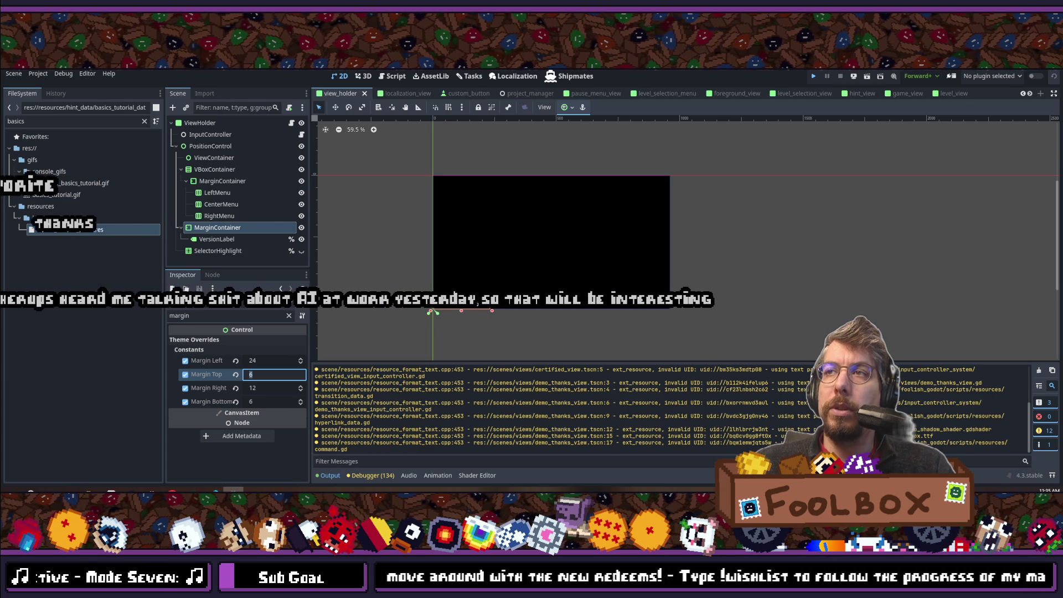
Step: Run the project again, start the first level, and cycle the pause menu's Options and Main pages
key(F5)
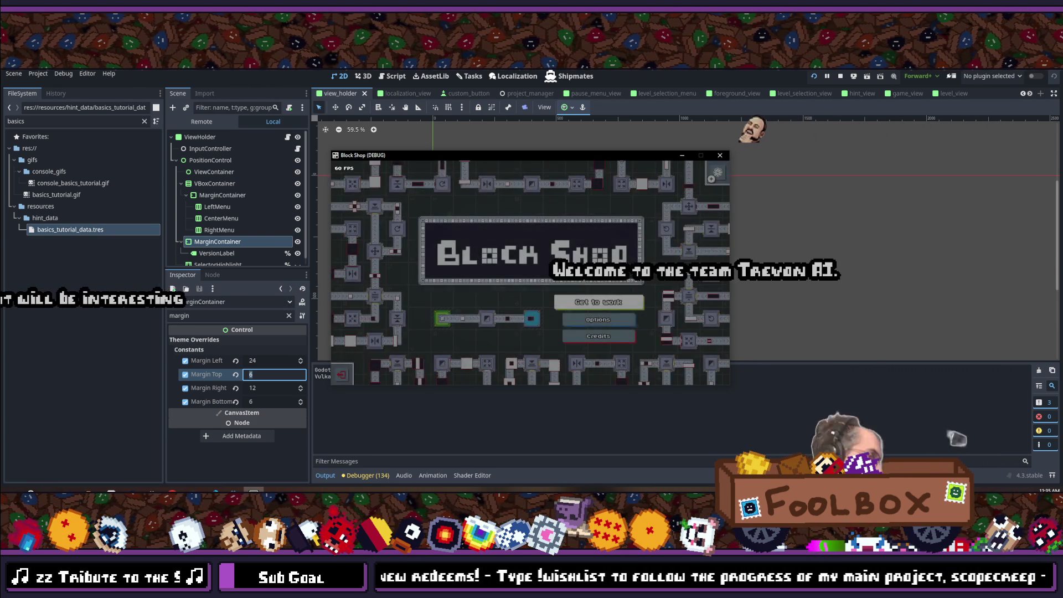
key(Return)
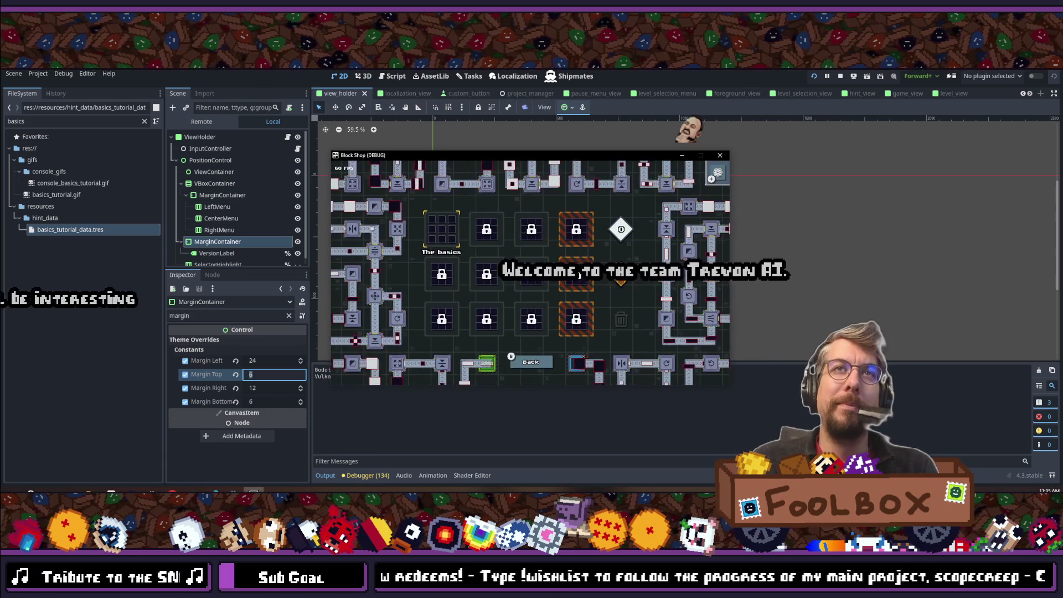
key(Return)
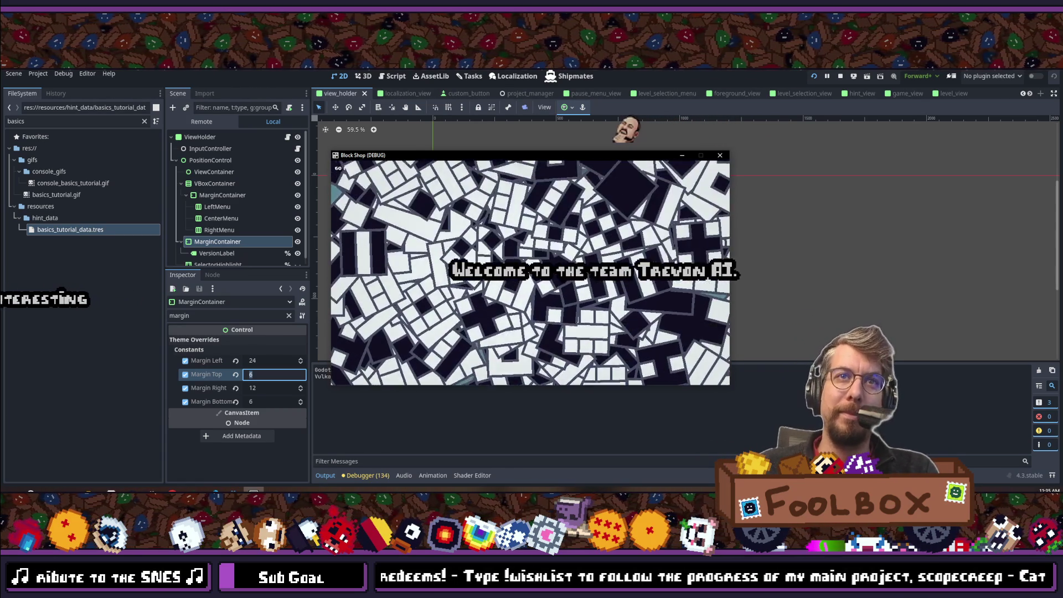
key(Escape)
key(Escape)
key(Escape)
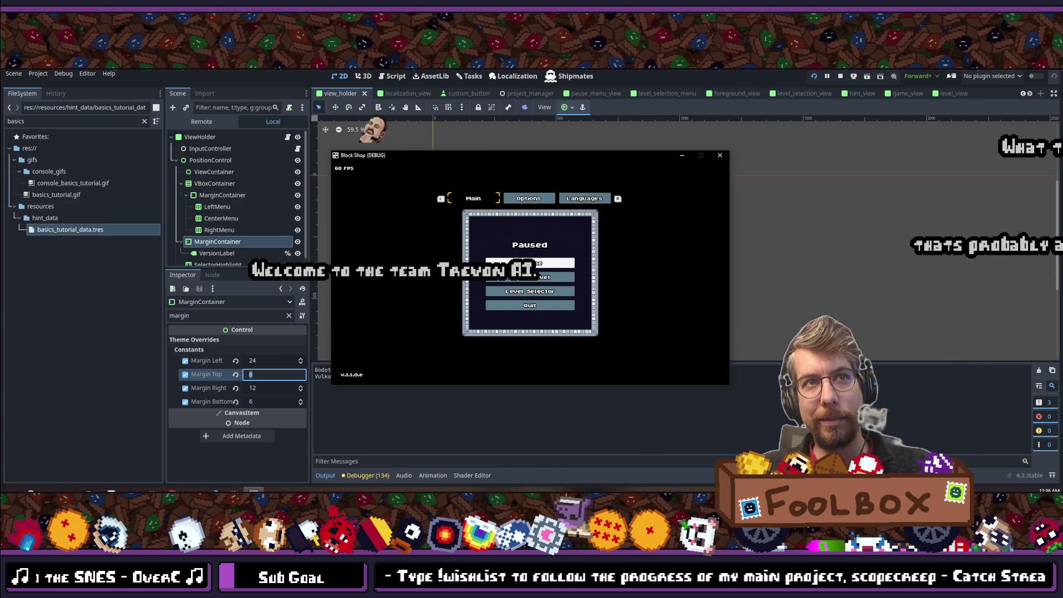
key(r)
key(r)
key(l)
key(l)
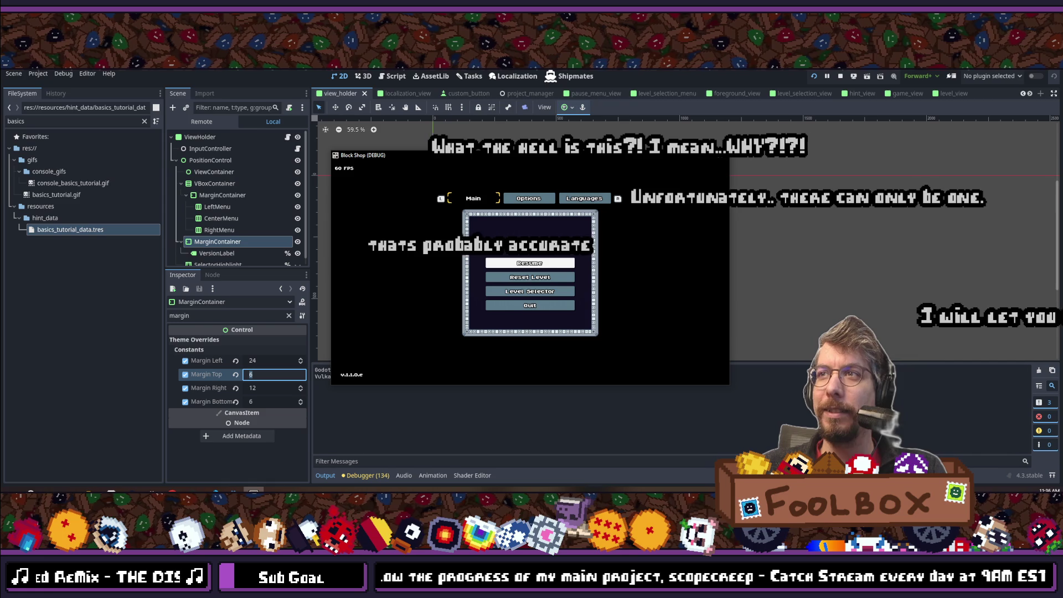
Step: Browse the Basics, Inverter and Rotator hints, then quit the game and confirm Yes
key(Return)
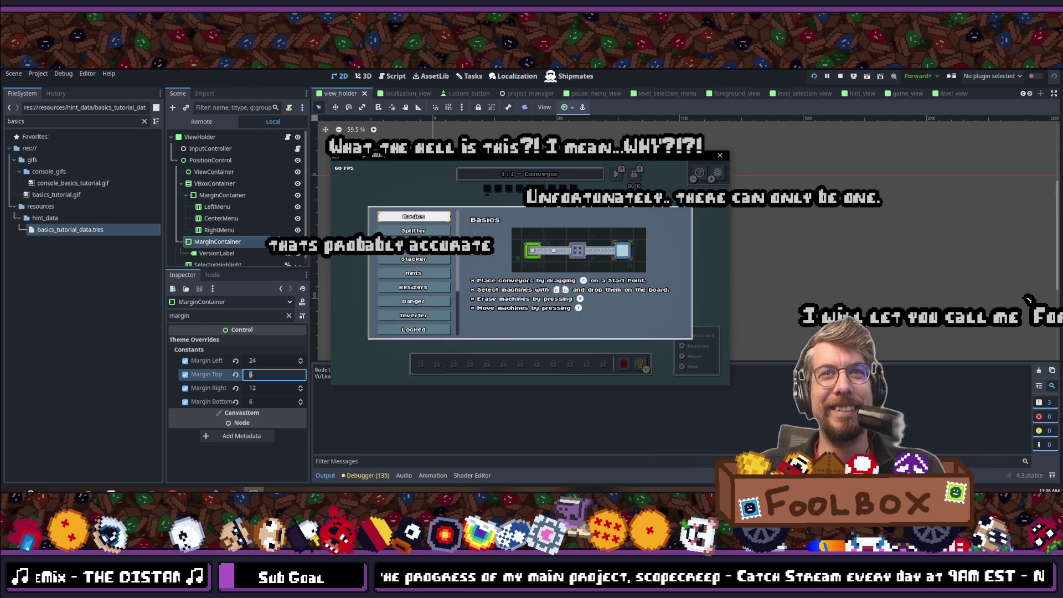
key(Down)
key(Down)
key(Down)
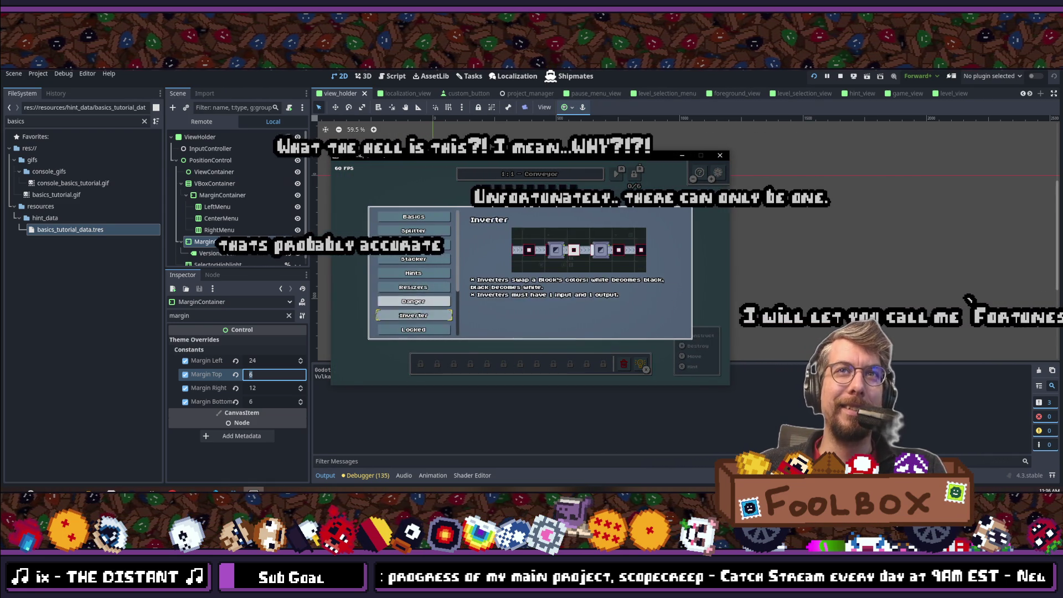
key(Down)
key(Down)
key(Down)
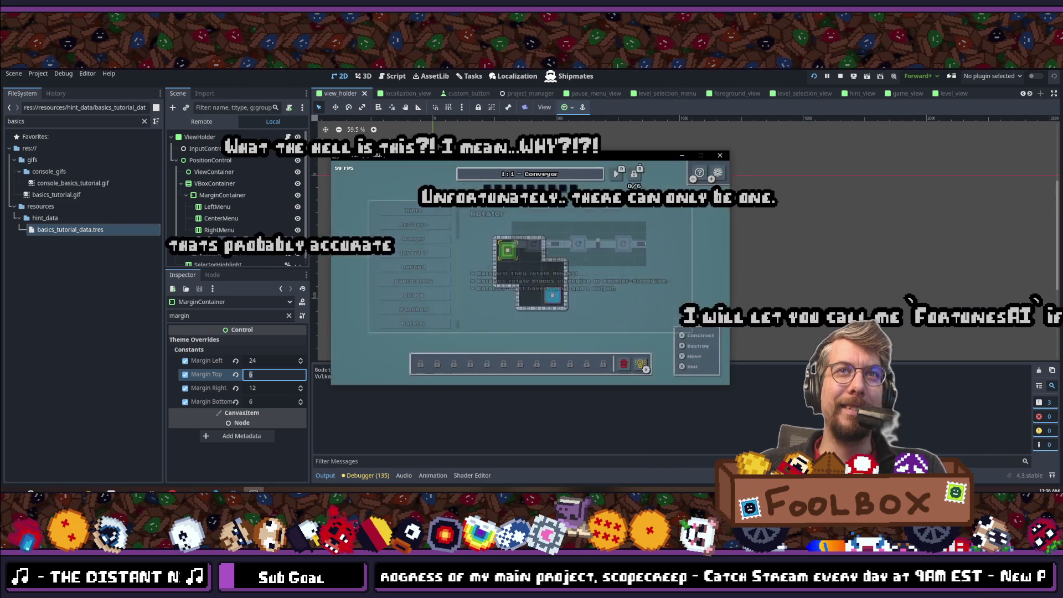
key(Escape)
key(Down)
key(Down)
key(Down)
key(Return)
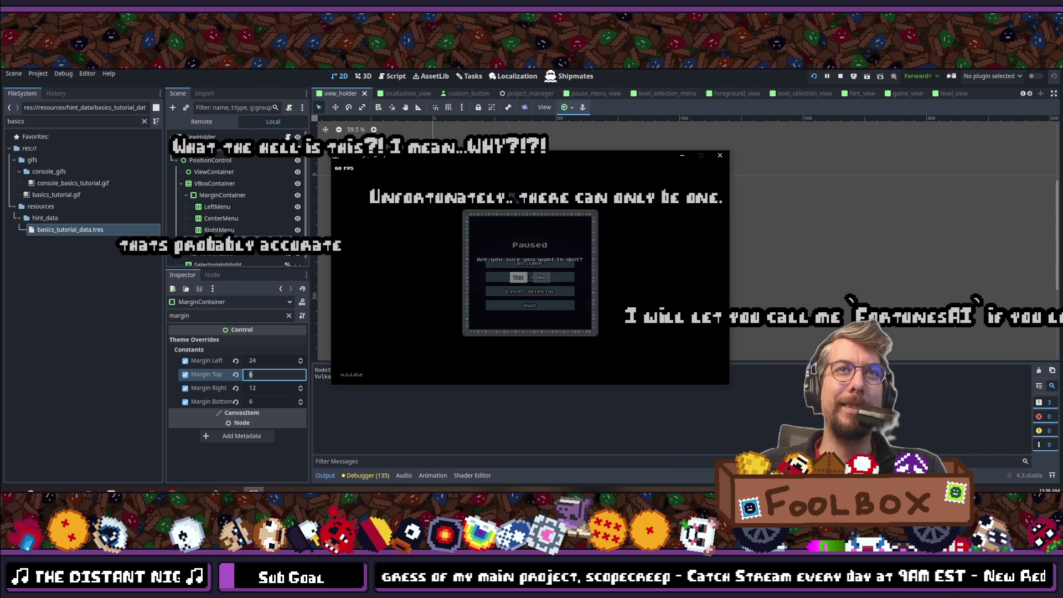
key(Return)
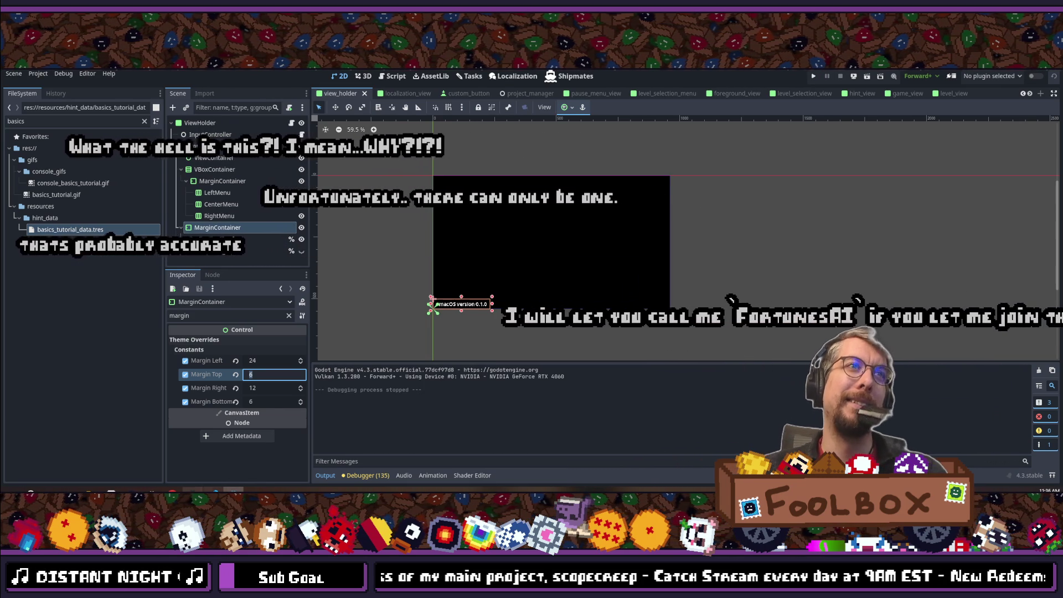
key(alt+Tab)
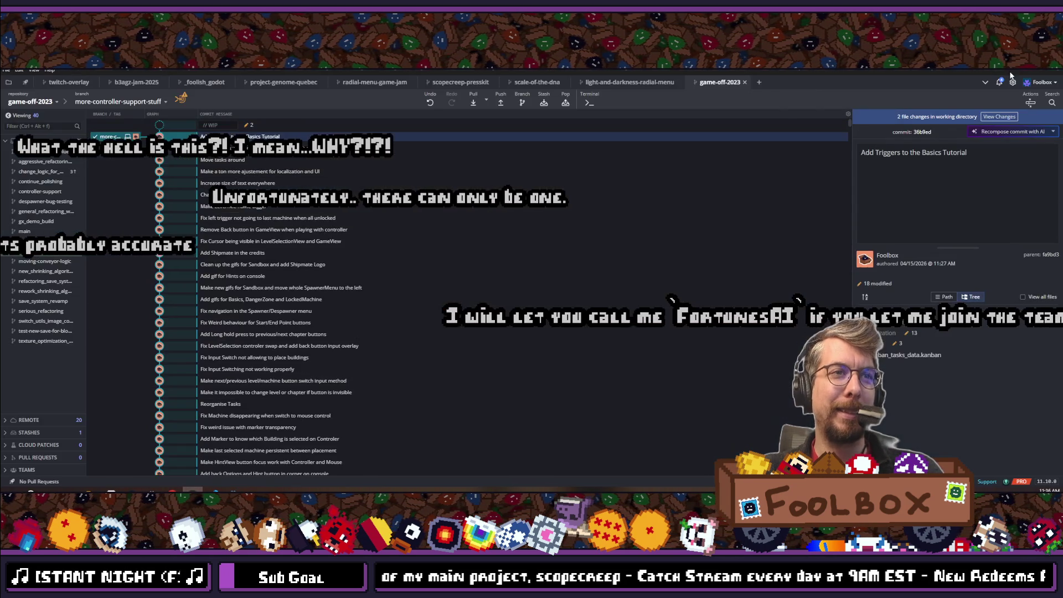
Step: Stage both changed files, commit them as 'Fix version number', and push the branch to origin
click(999, 117)
click(931, 400)
text(Fix)
key(ctrl+shift+s)
text(version number)
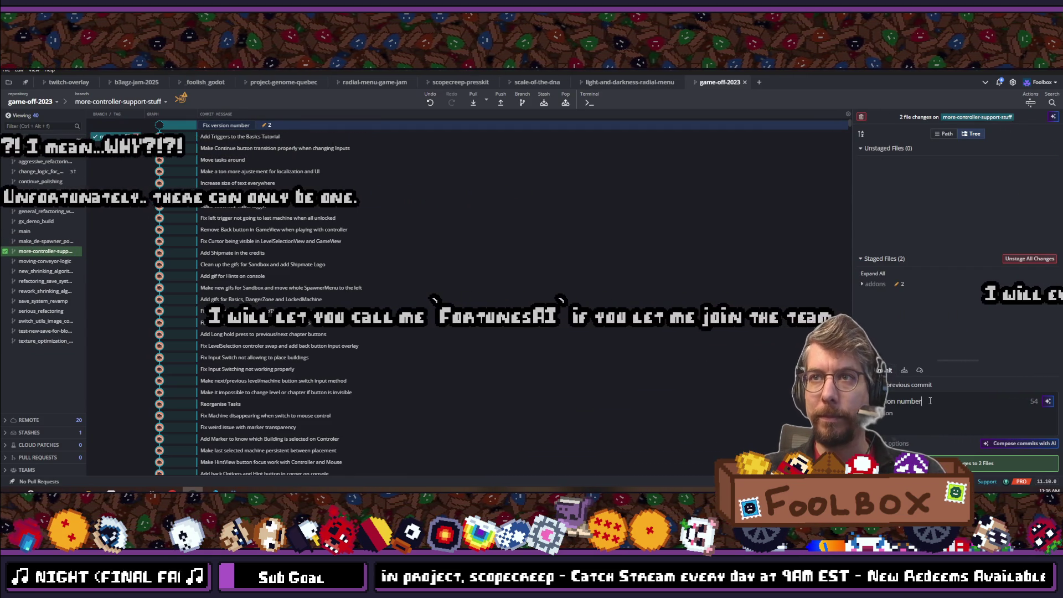
click(977, 463)
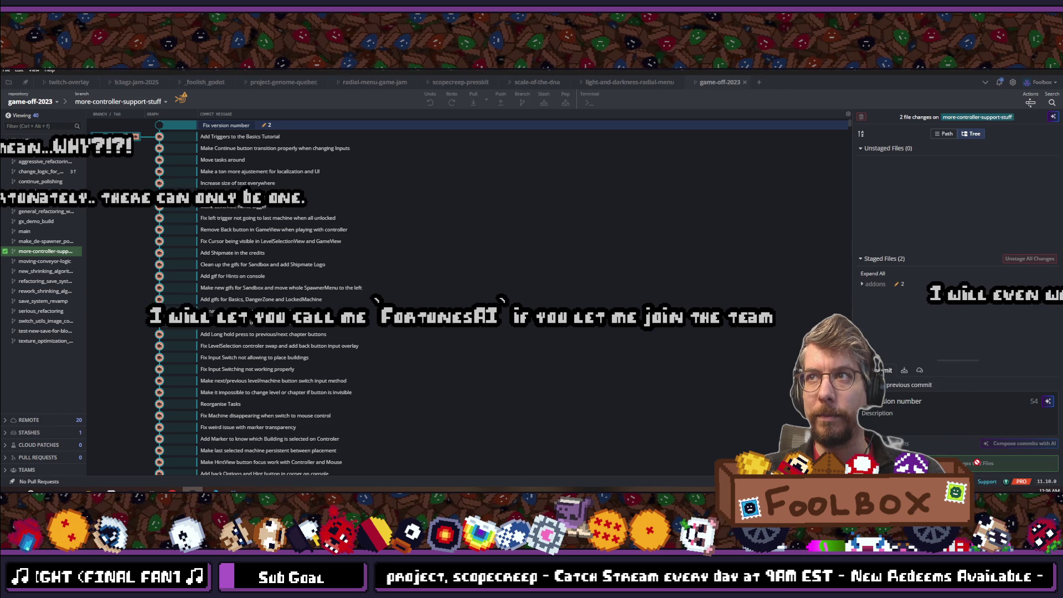
click(502, 99)
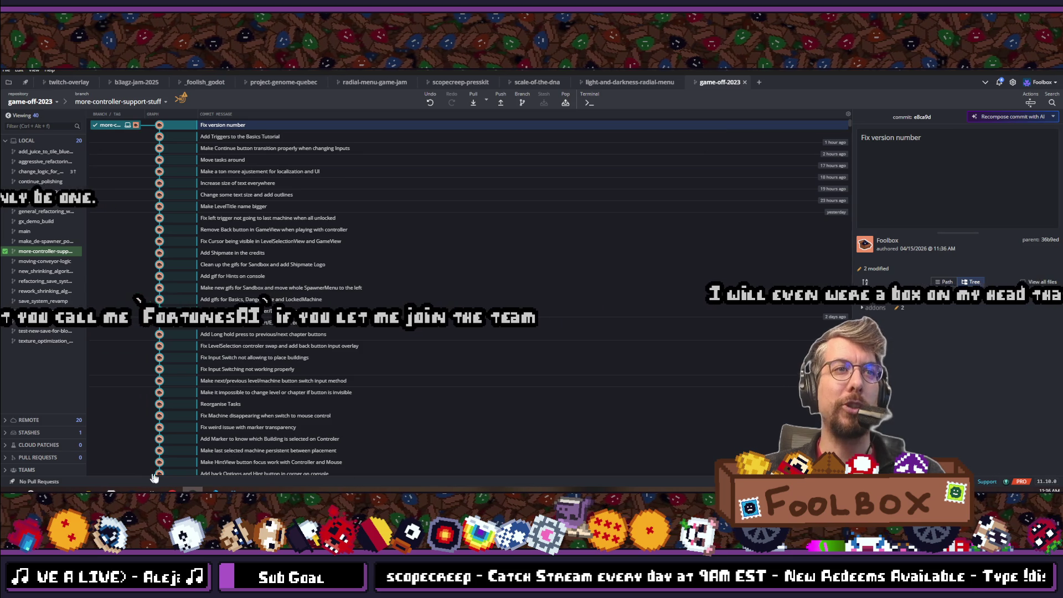
key(alt+Tab)
key(alt+Tab)
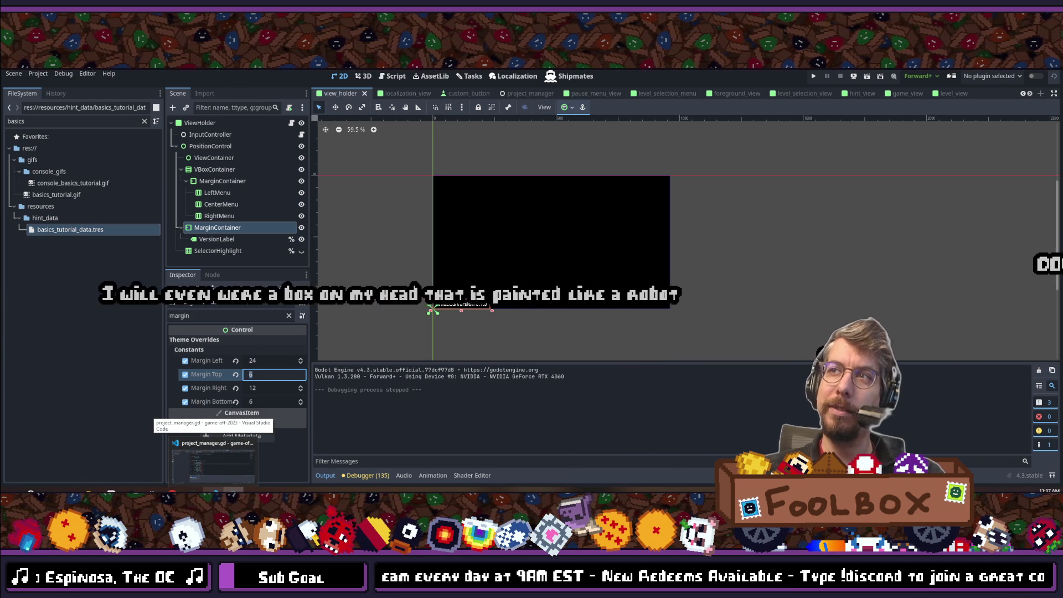
Step: Return to the Godot editor from project_manager.gd and bring up Quick Open for project files
click(213, 462)
key(alt+Tab)
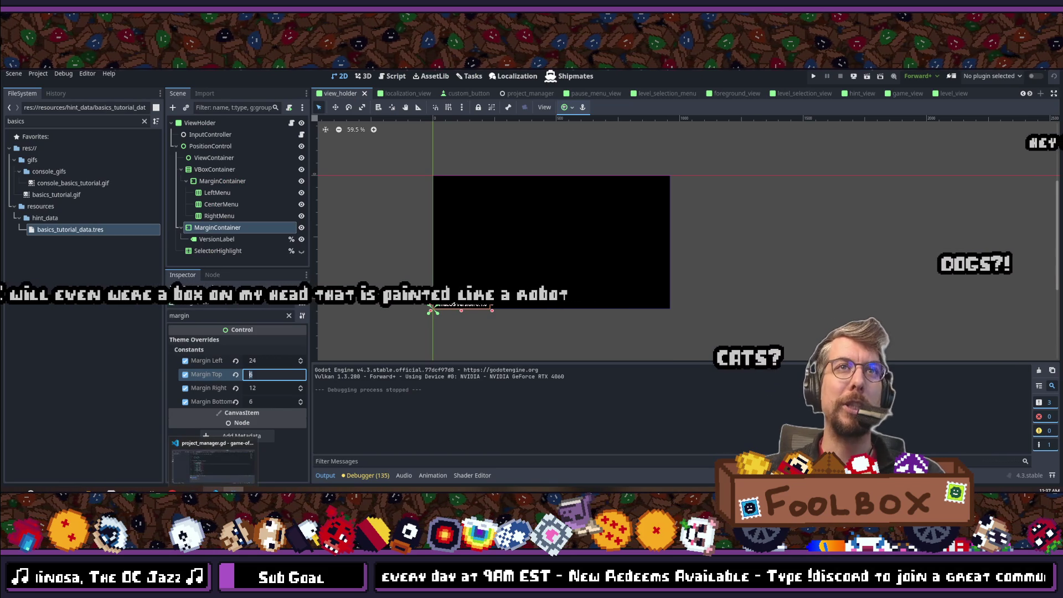
click(213, 463)
click(233, 463)
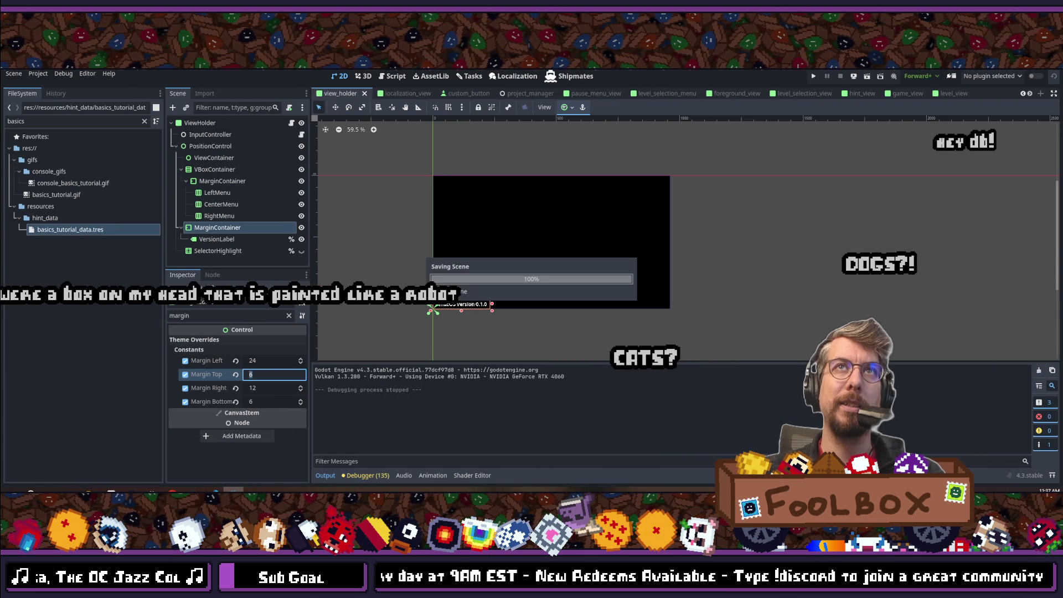
key(ctrl+o)
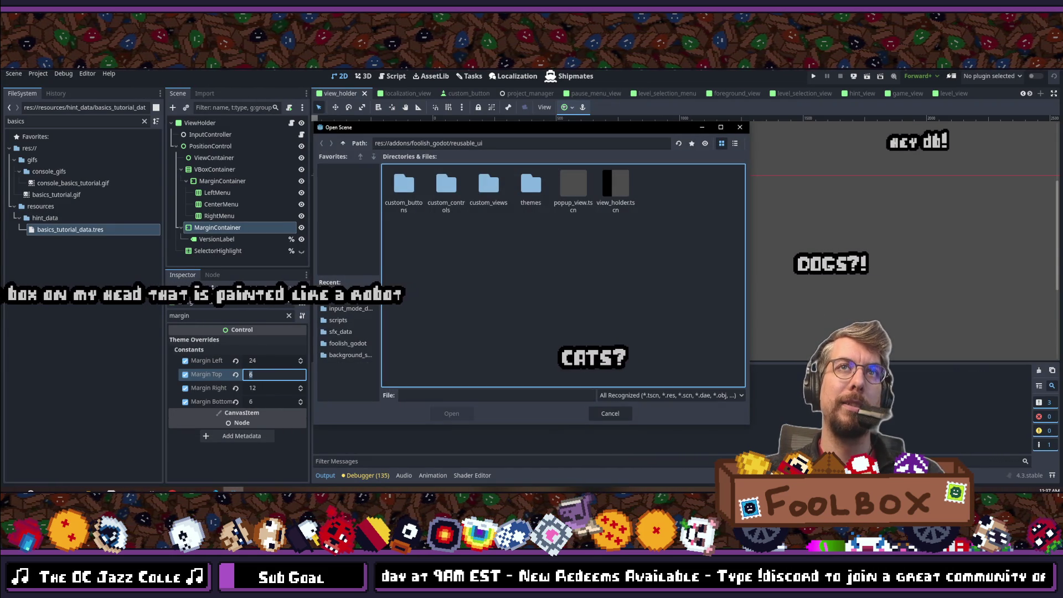
key(Escape)
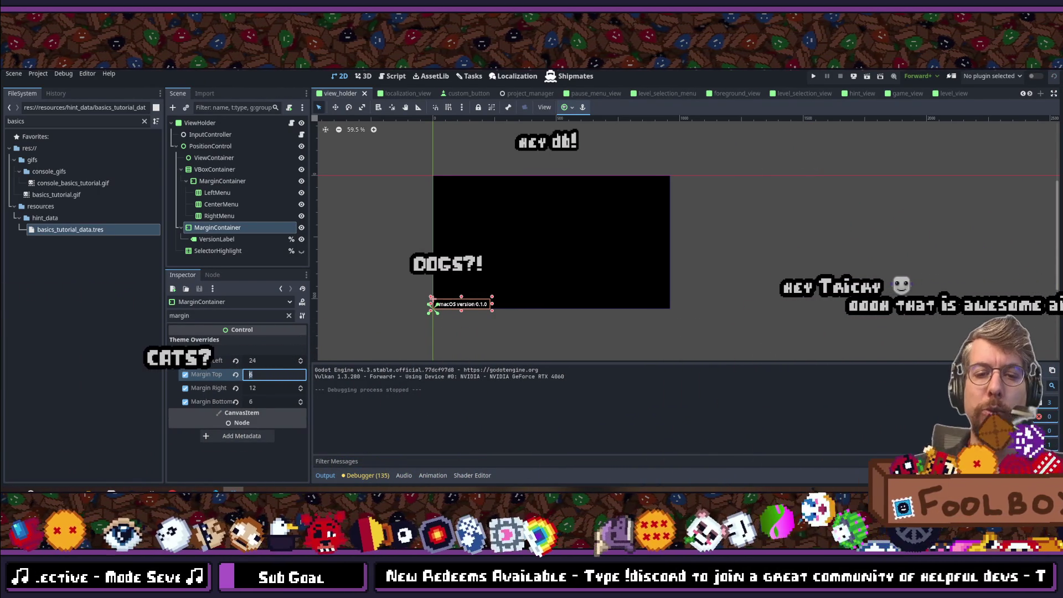
key(shift+alt+o)
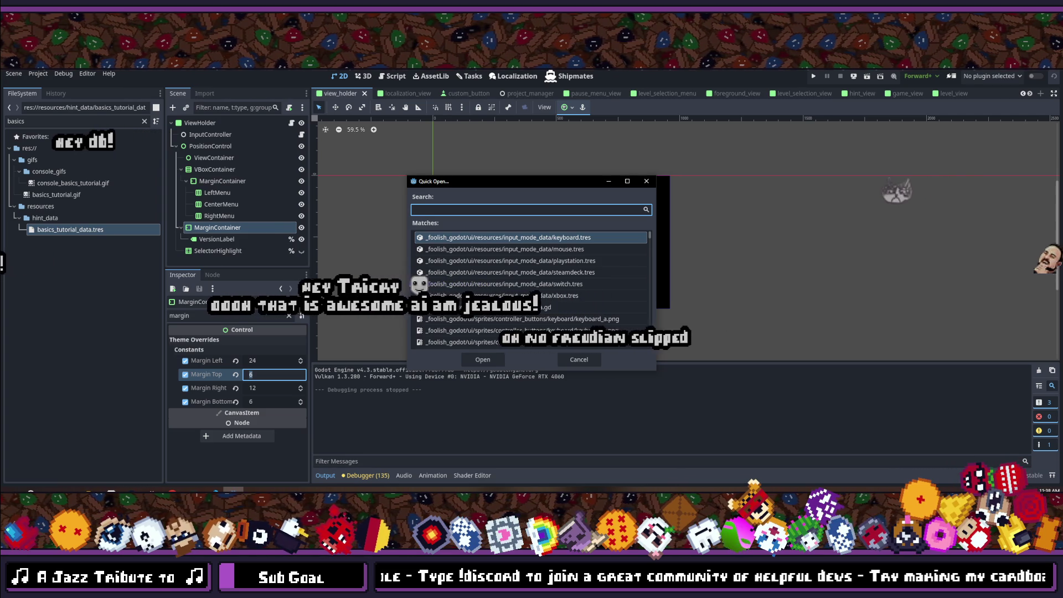
Step: Dismiss the Quick Open dialog without choosing any file
key(Escape)
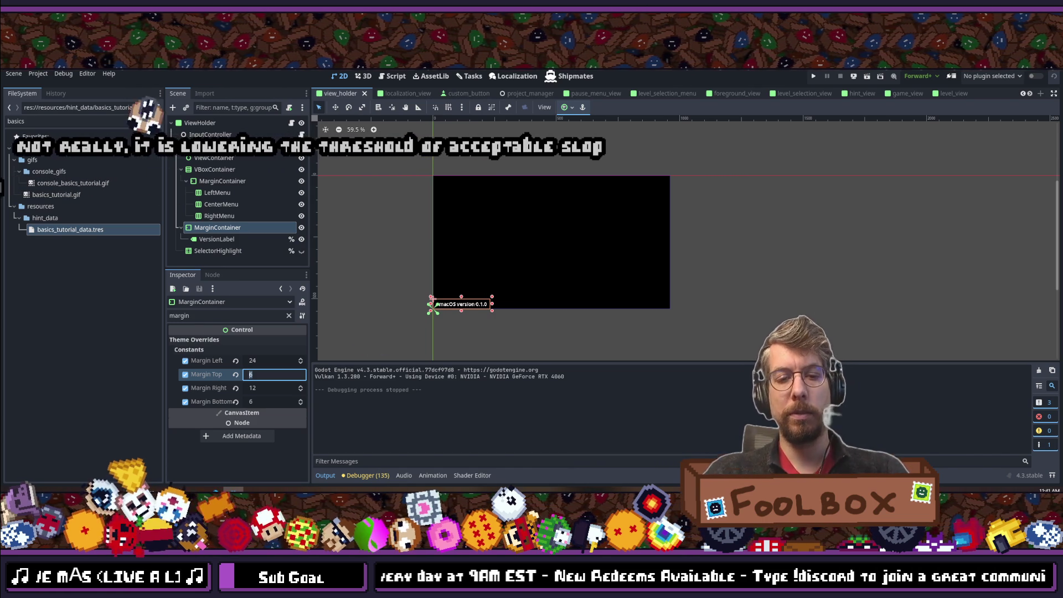
Step: Reopen Quick Open for project files, then close it without opening anything
key(shift+alt+o)
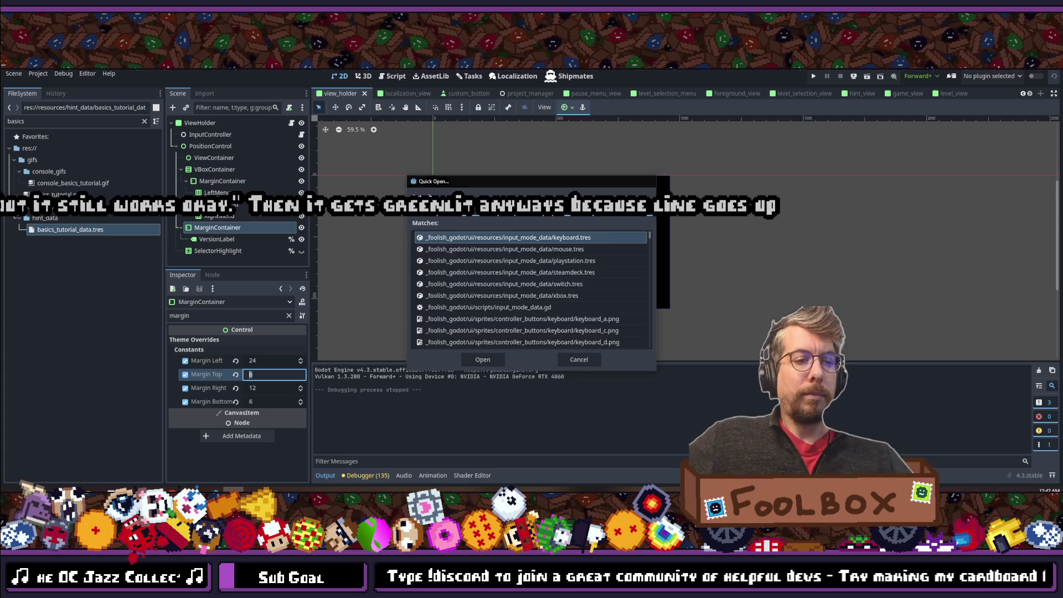
key(Escape)
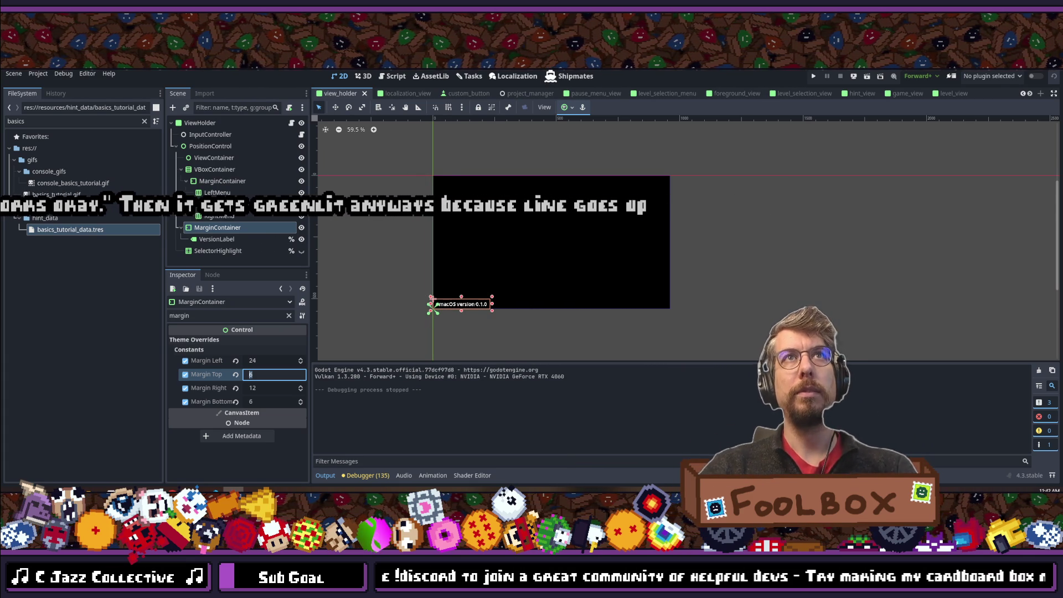
Step: Scroll through the localizations.csv Translations table, then switch to the AutoTranslate page
click(514, 77)
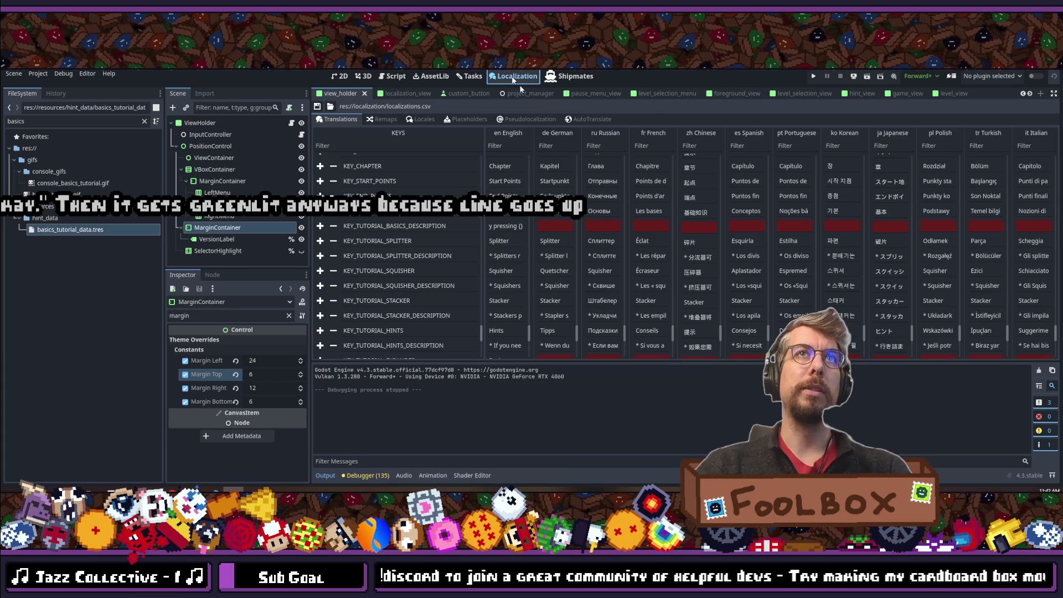
scroll(607, 243, down, 10)
scroll(607, 244, down, 10)
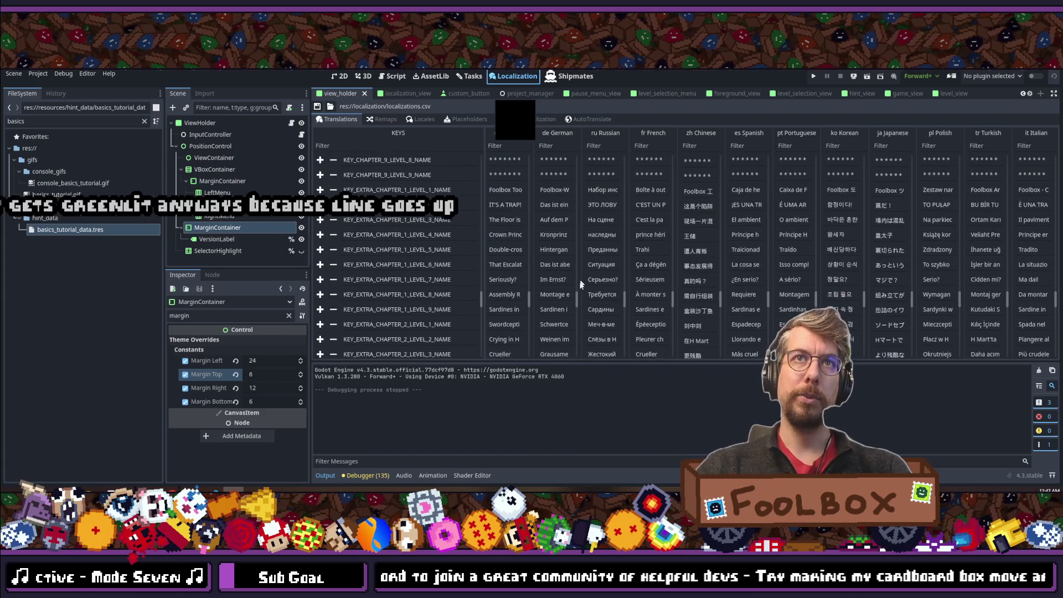
scroll(581, 310, up, 6)
scroll(585, 277, up, 6)
scroll(586, 260, up, 20)
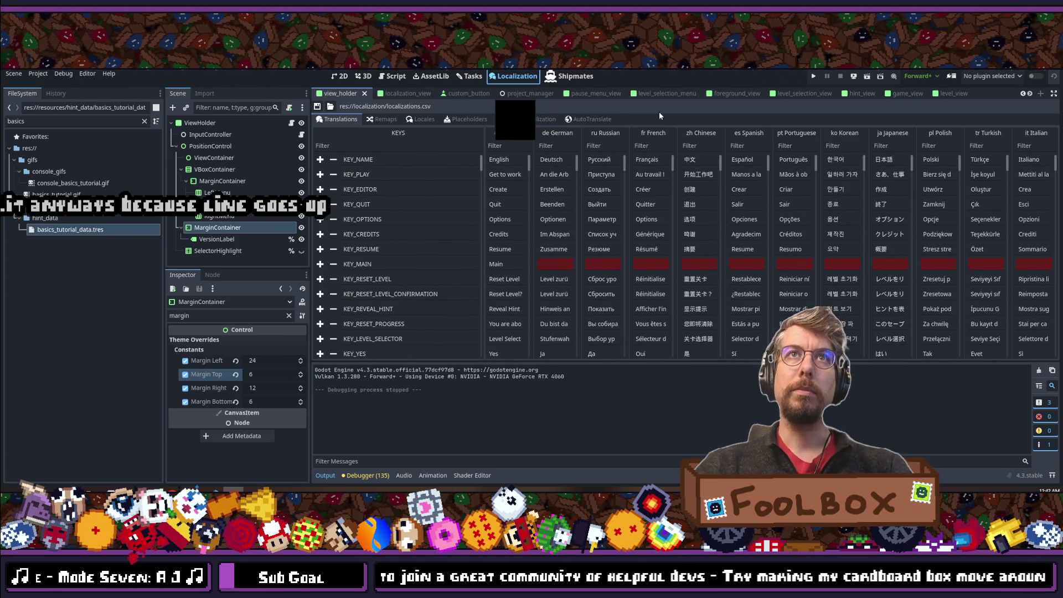
click(590, 119)
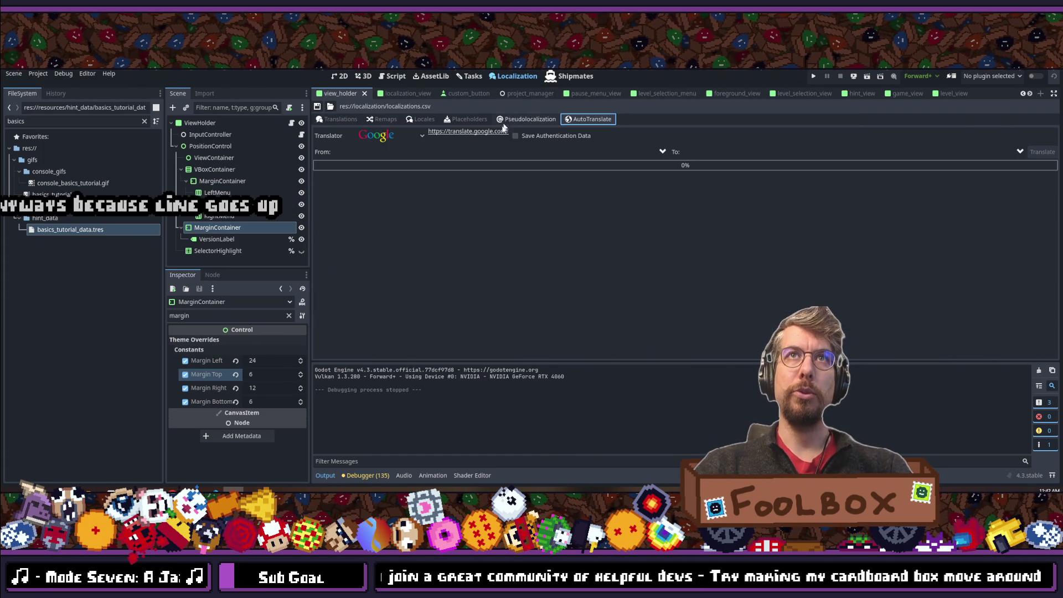
Step: Choose DeepL as the translator with en English as the source language
click(412, 131)
click(402, 183)
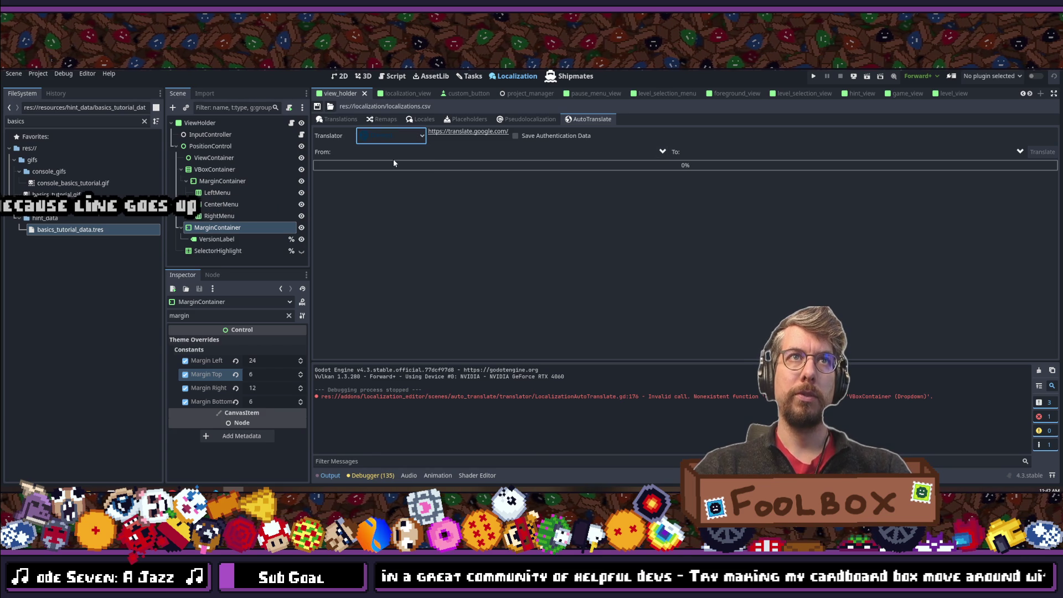
click(394, 152)
click(410, 177)
click(396, 153)
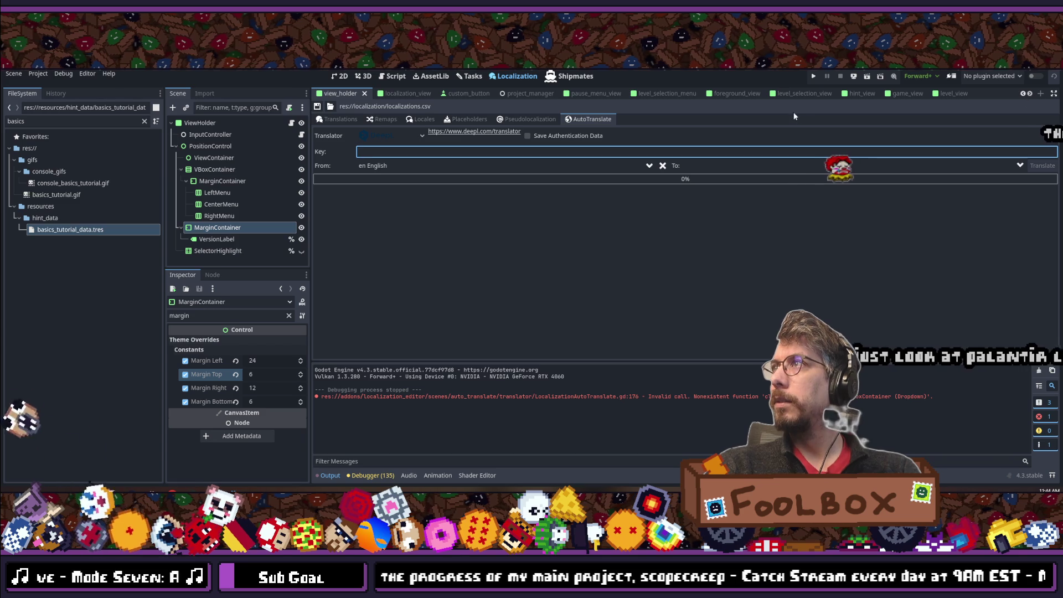
Step: Paste the DeepL API key, translate the strings into DE German, and check the German column
key(ctrl+v)
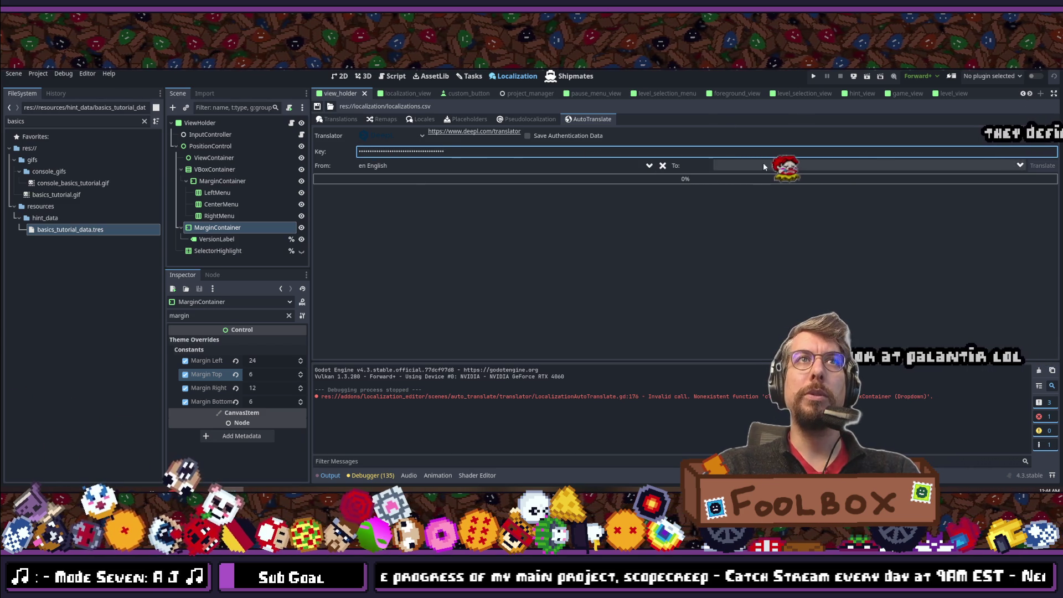
click(742, 165)
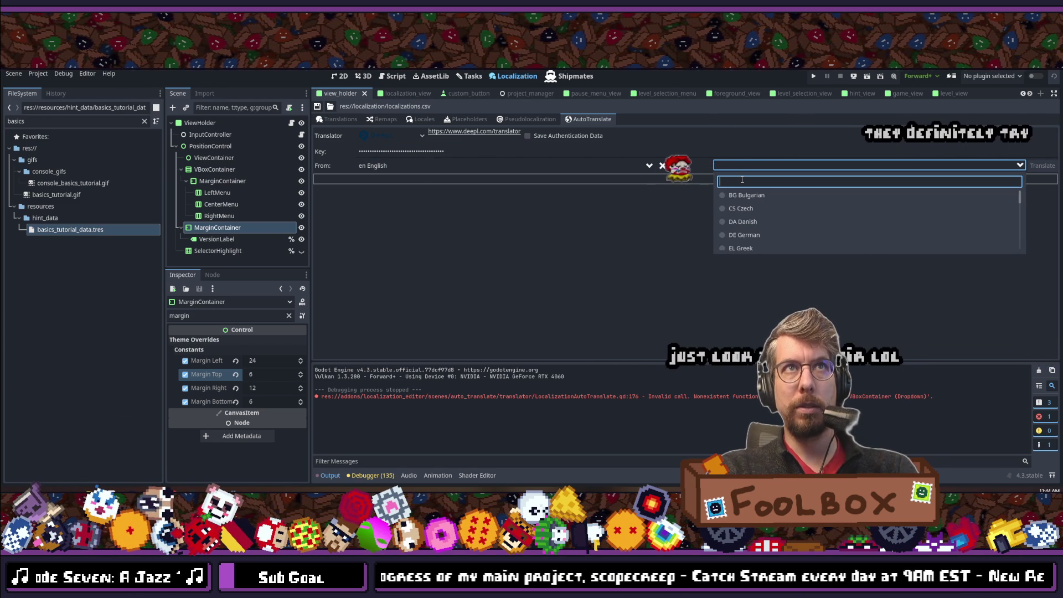
text(german)
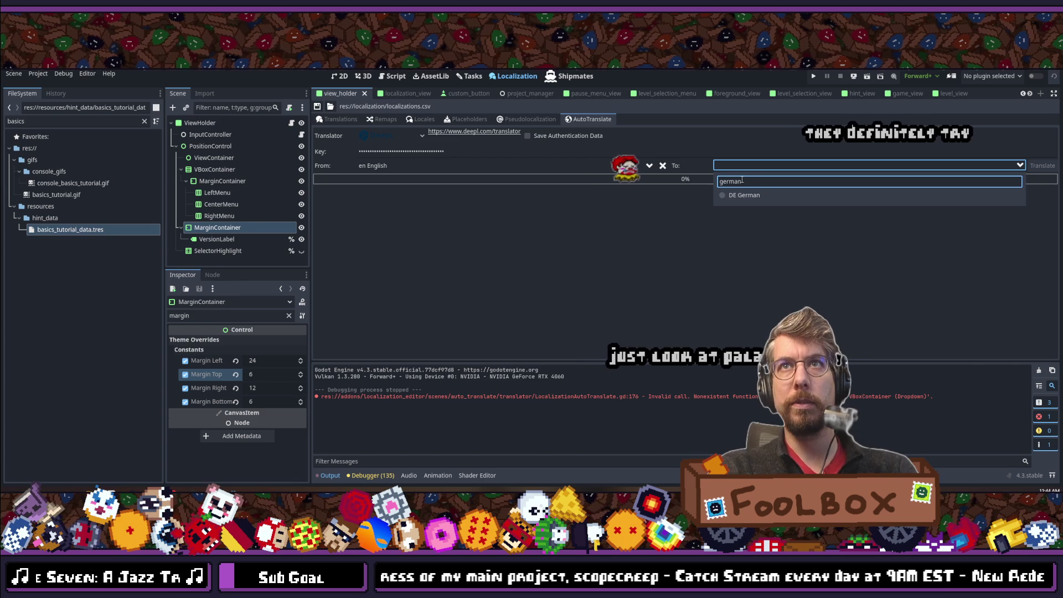
click(969, 196)
click(1041, 166)
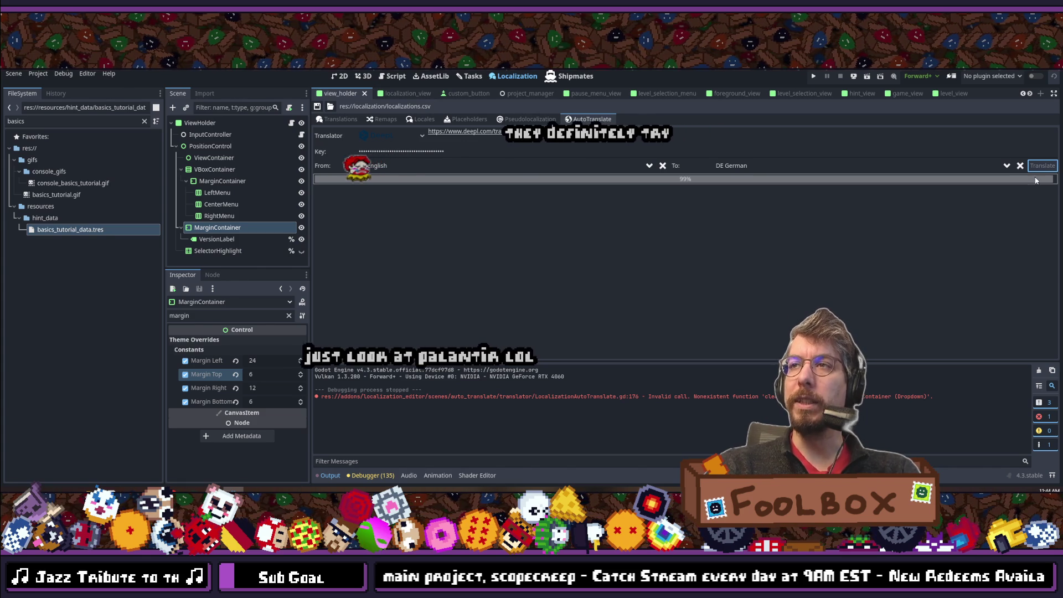
click(341, 120)
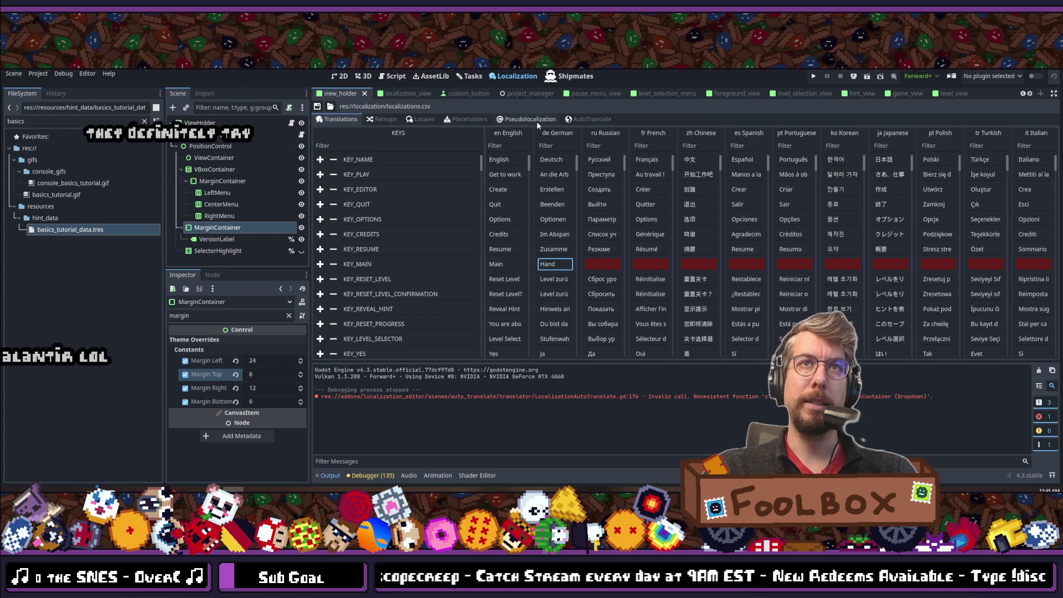
click(590, 119)
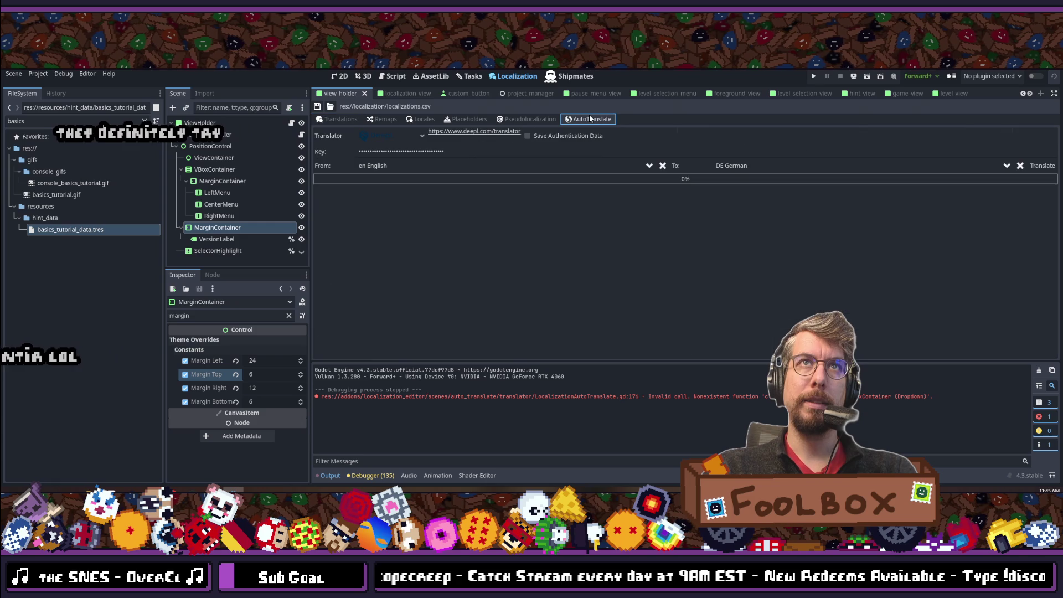
Step: Pick RU Russian as the DeepL target language in the To list
click(780, 170)
text(german)
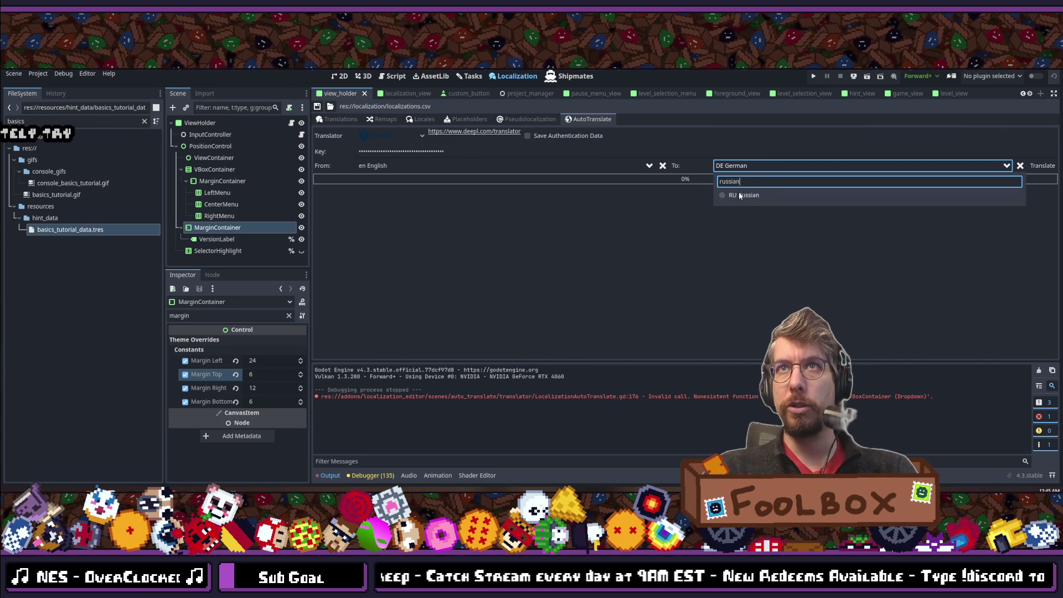
click(741, 195)
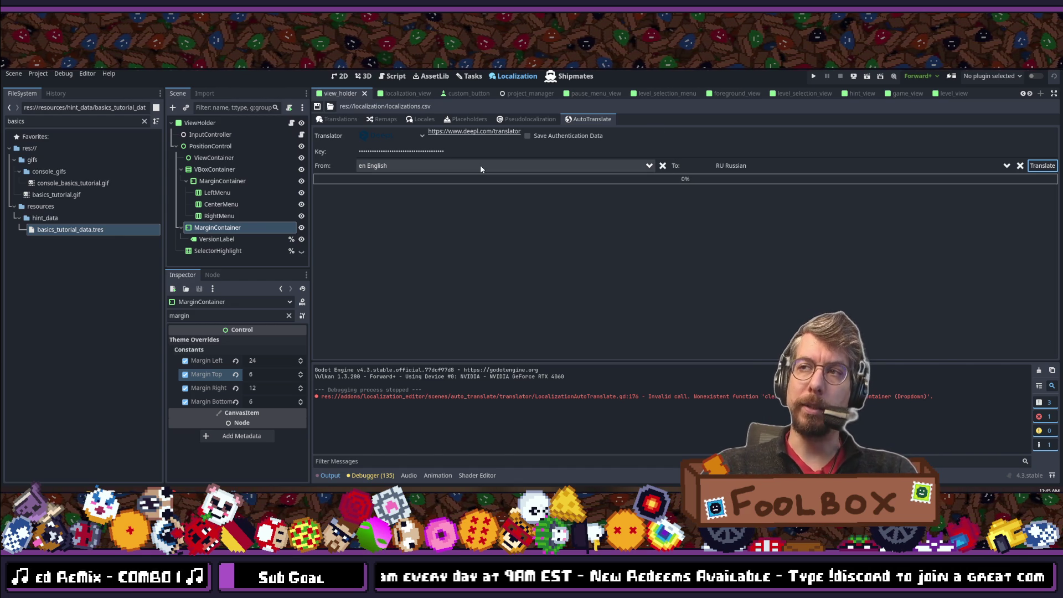
click(586, 123)
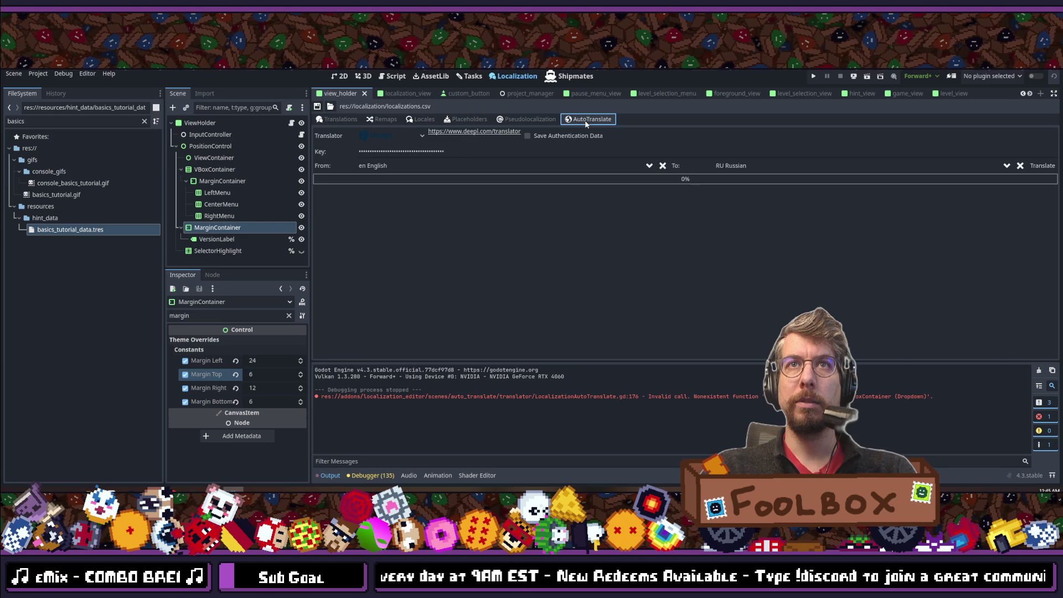
Step: Switch the target language to FR French and view the filled French column
click(824, 171)
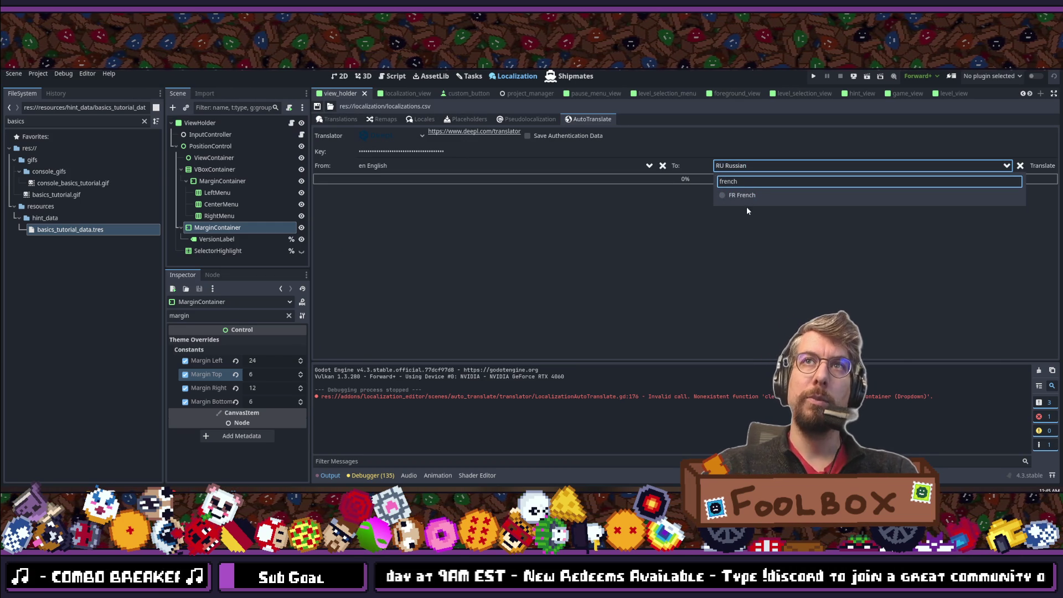
click(745, 196)
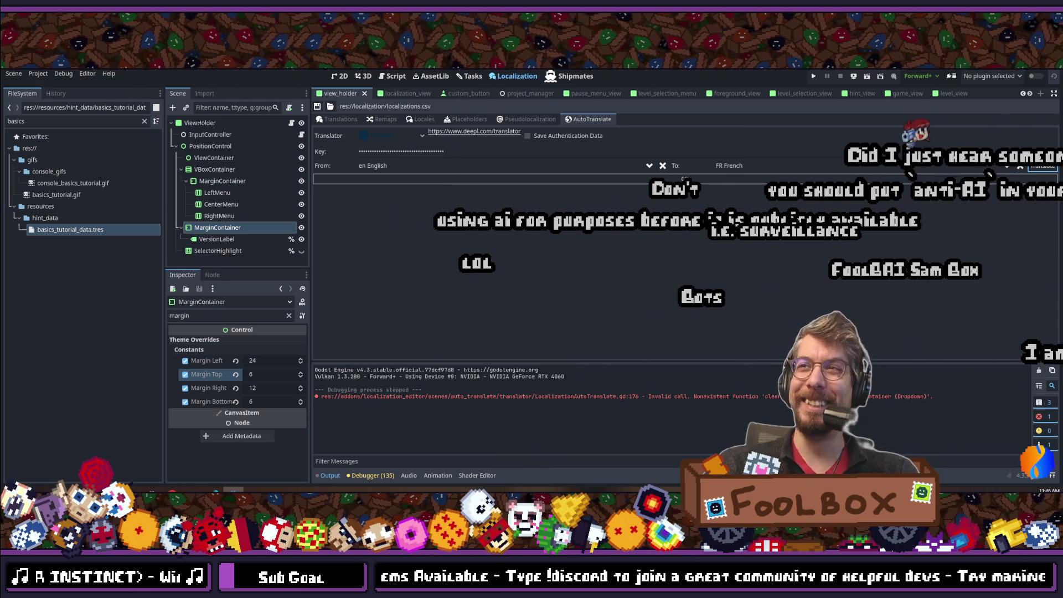
click(341, 118)
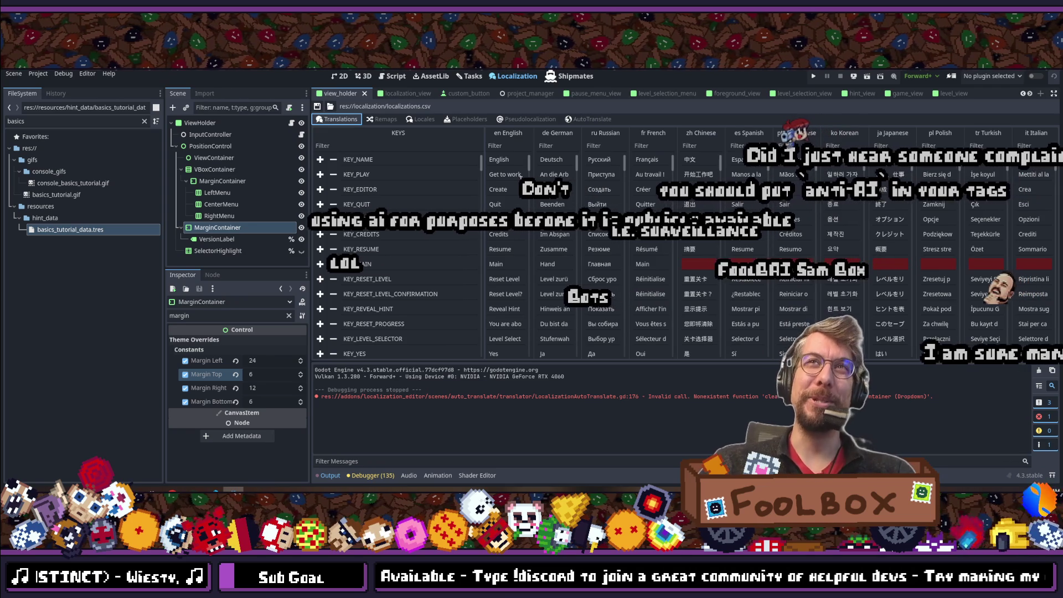
Step: Translate the strings into ZH Chinese with DeepL and check the new Chinese column
click(589, 118)
click(922, 168)
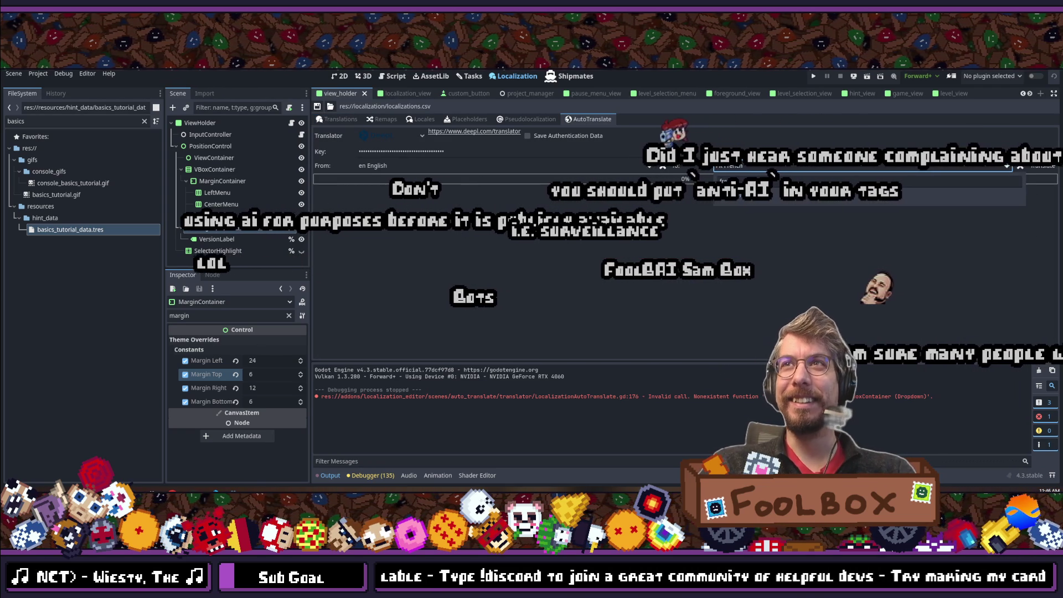
text(chinese)
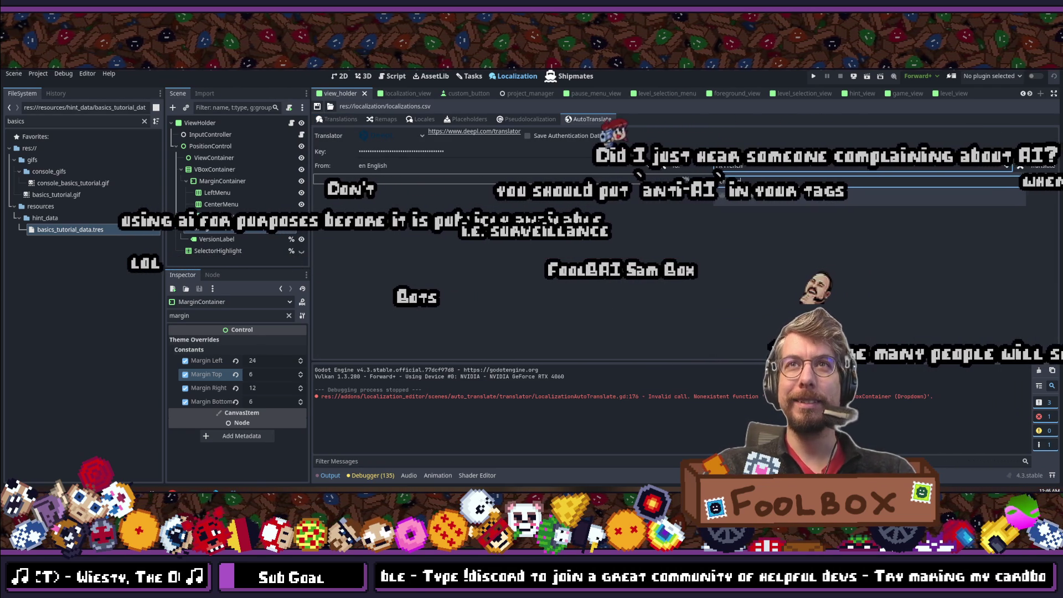
key(Return)
click(1044, 165)
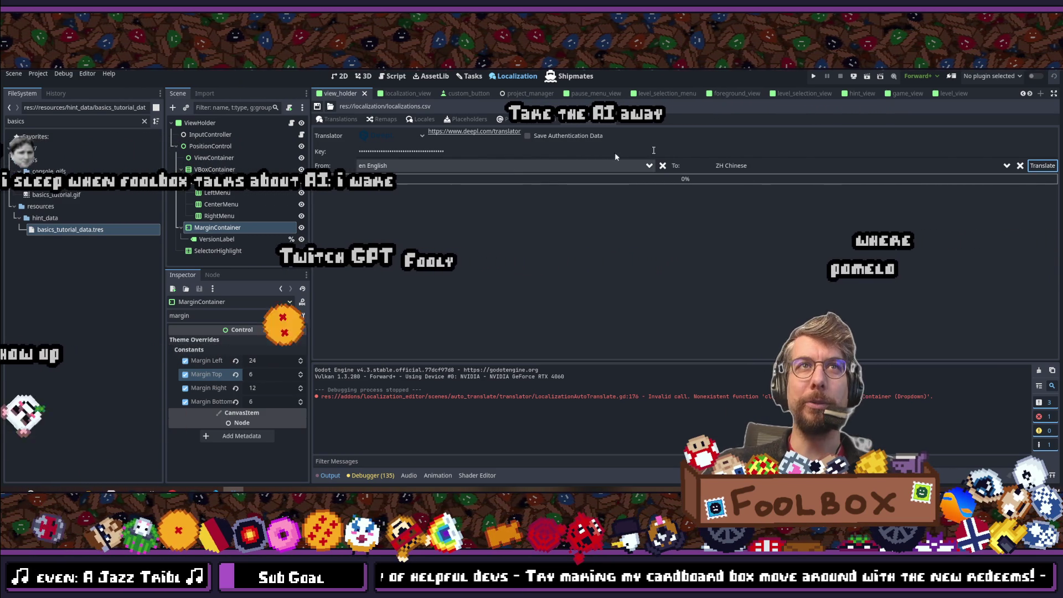
click(331, 121)
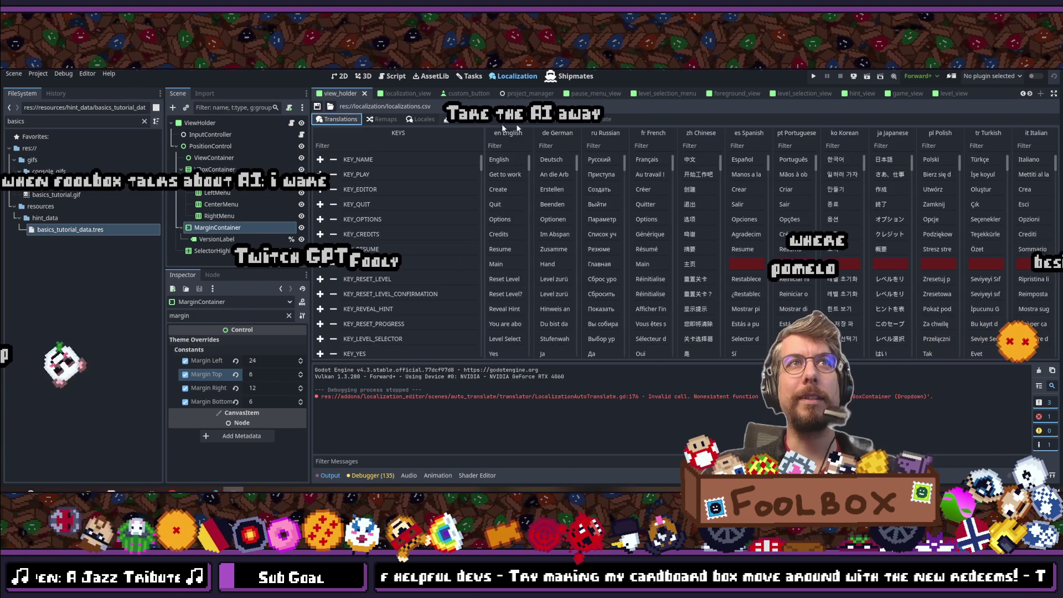
Step: DeepL-translate the English strings into ES Spanish and view the filled Spanish column (Español, Crear)
click(590, 119)
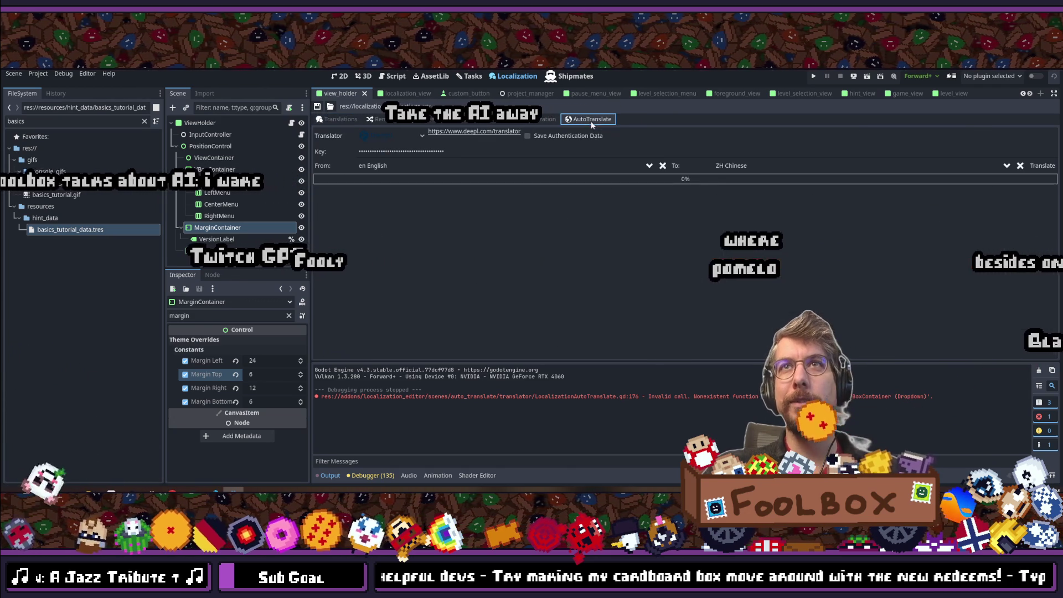
click(720, 166)
text(spanish)
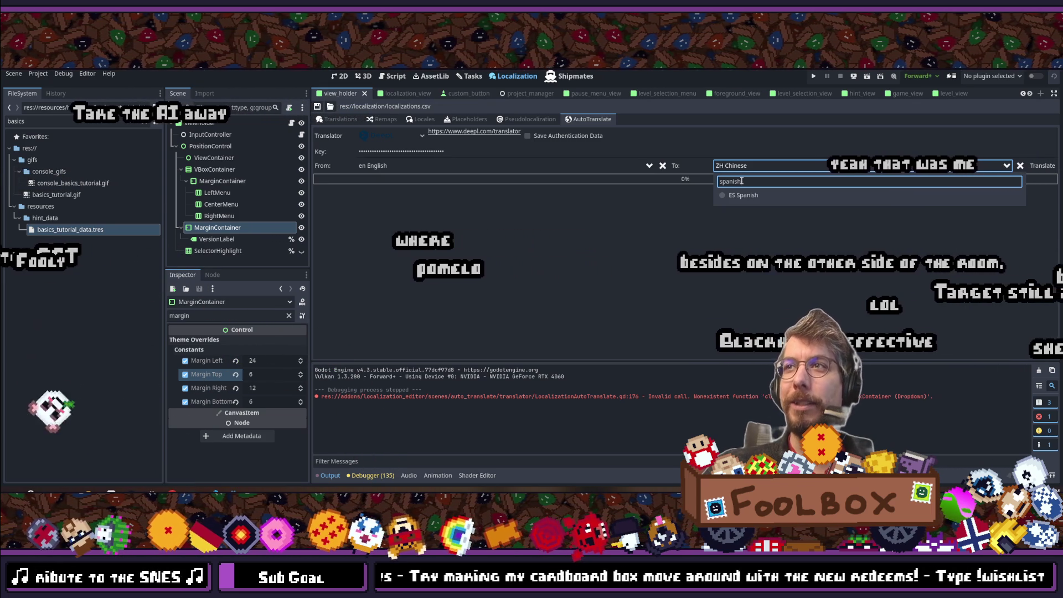
click(744, 195)
click(1043, 166)
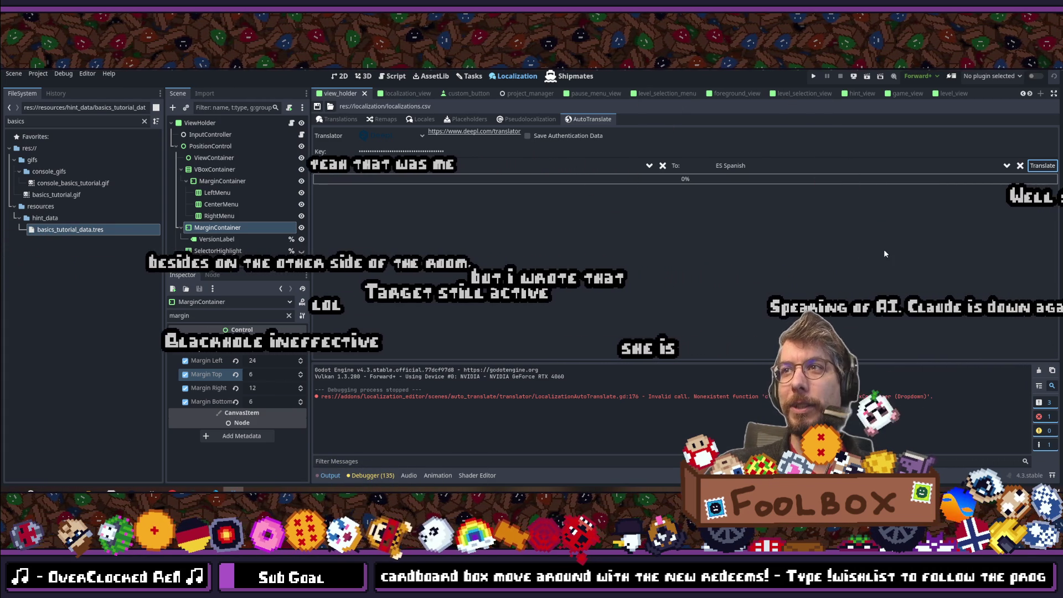
click(340, 120)
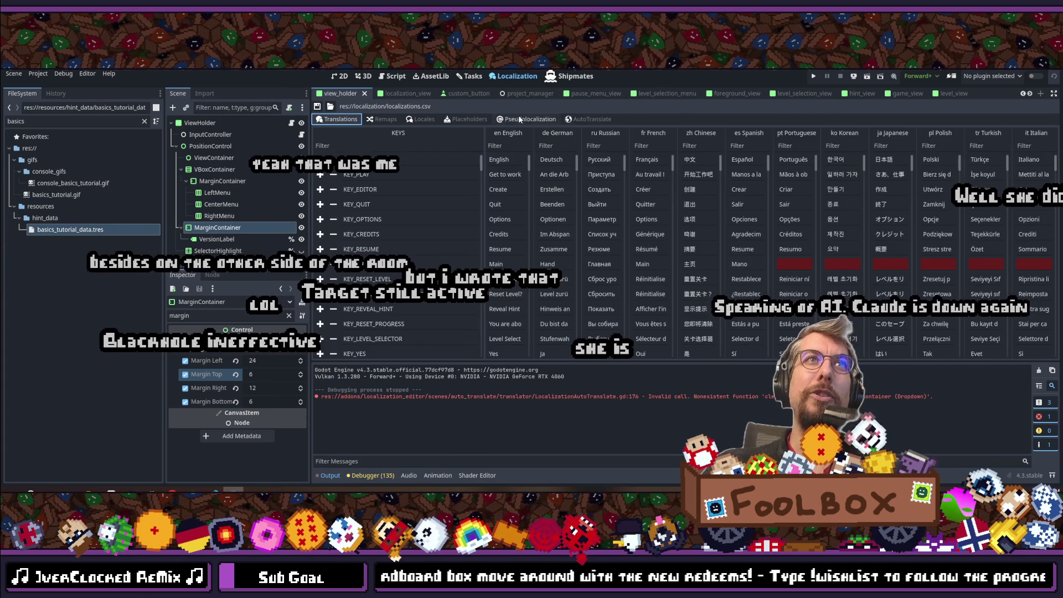
Step: Auto-translate the English strings into PT Portuguese and view the translations table
click(568, 121)
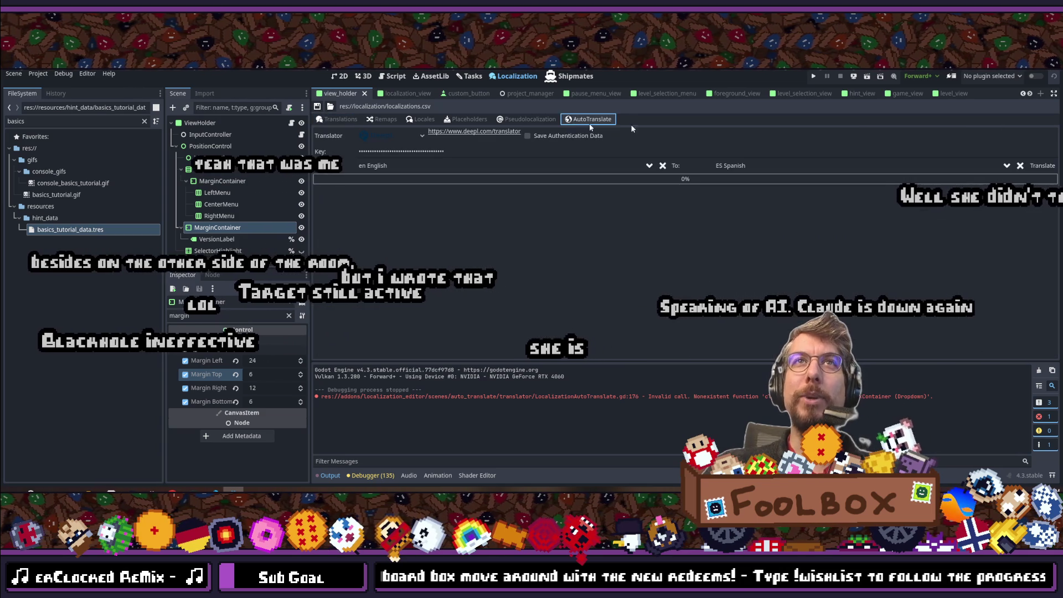
click(760, 165)
double_click(747, 182)
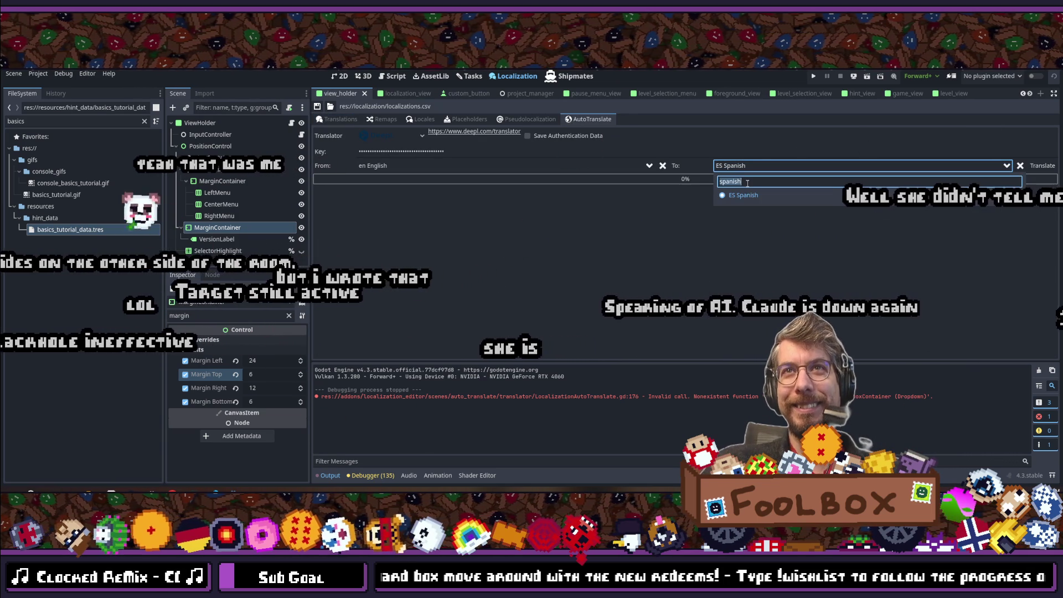
text(port)
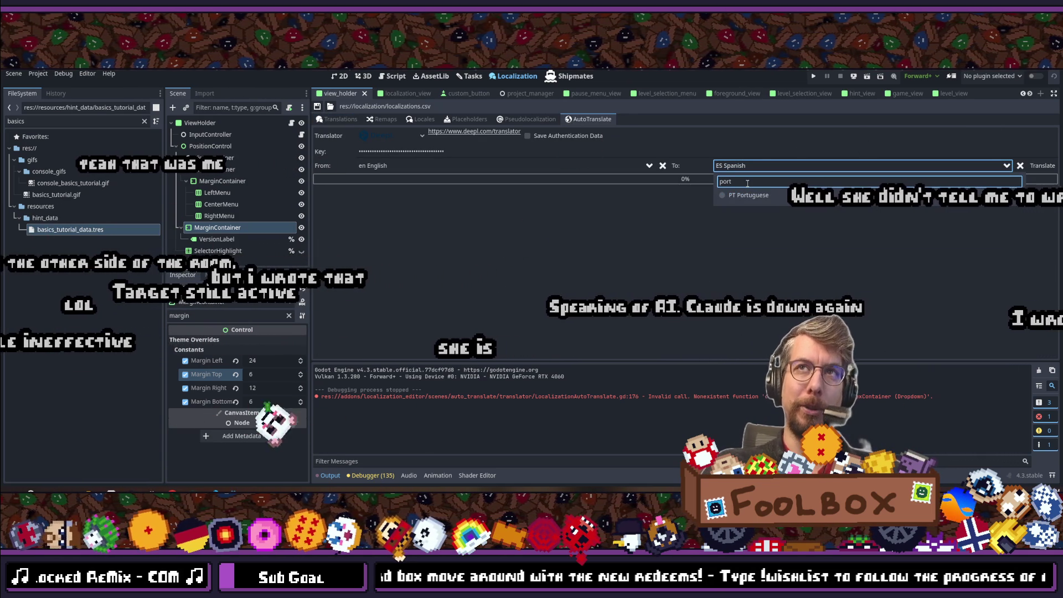
click(744, 195)
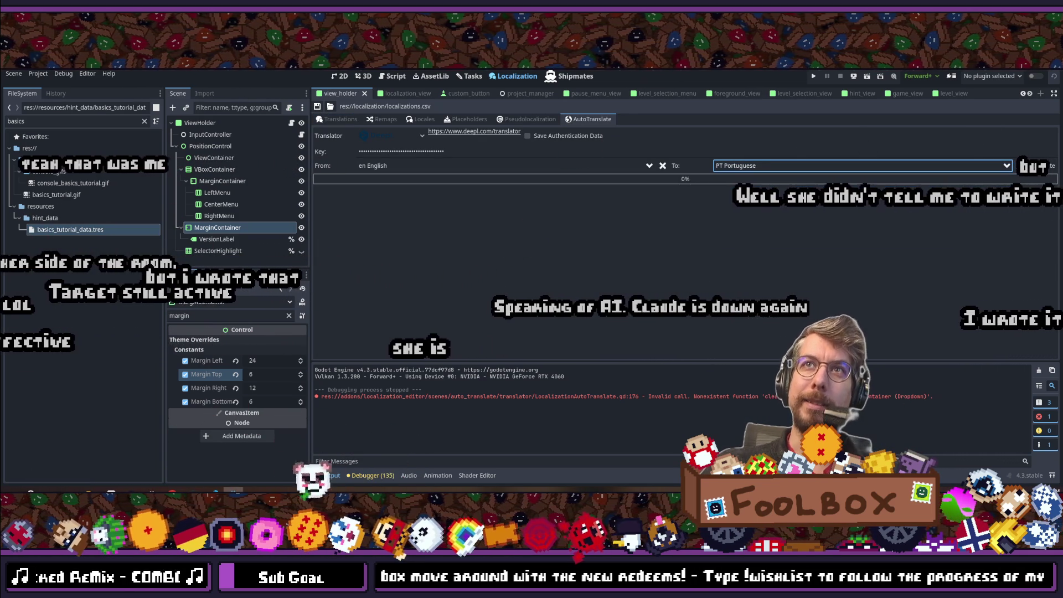
click(1042, 166)
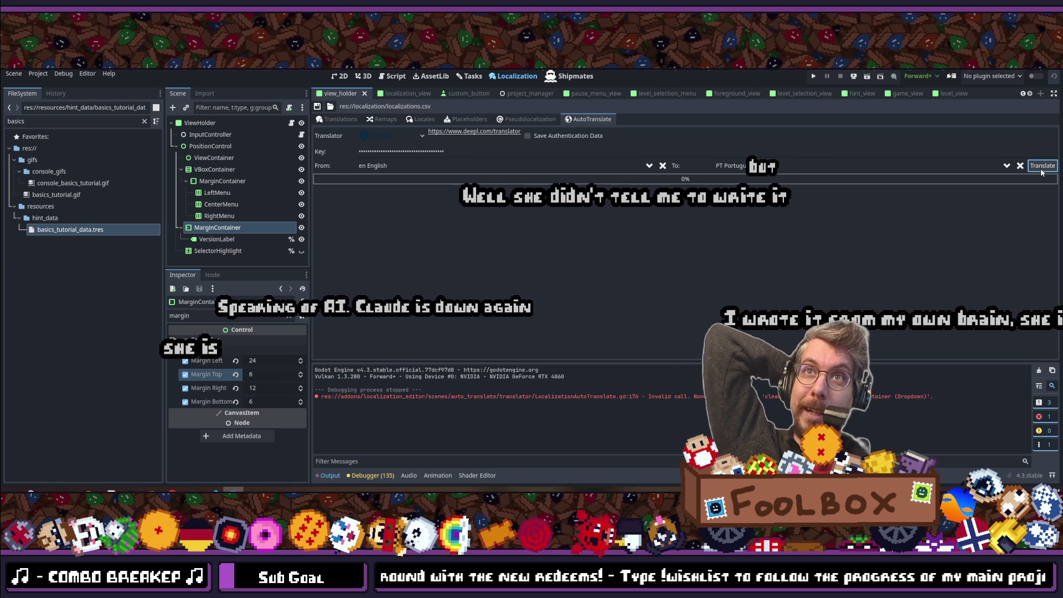
click(339, 119)
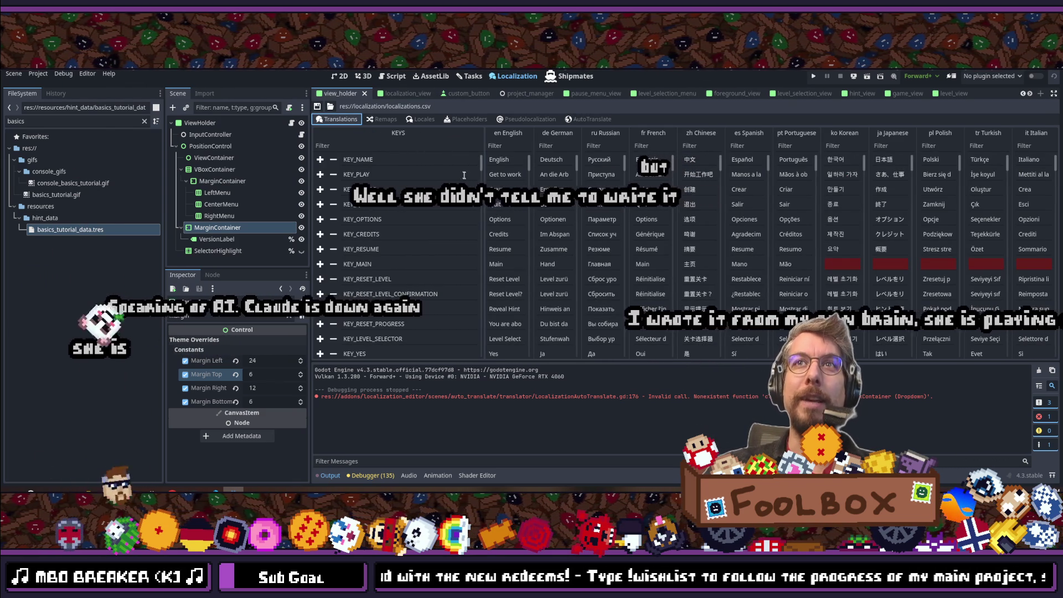
Step: Scroll the translations table down and back up toward the KEY_NAME rows
click(590, 119)
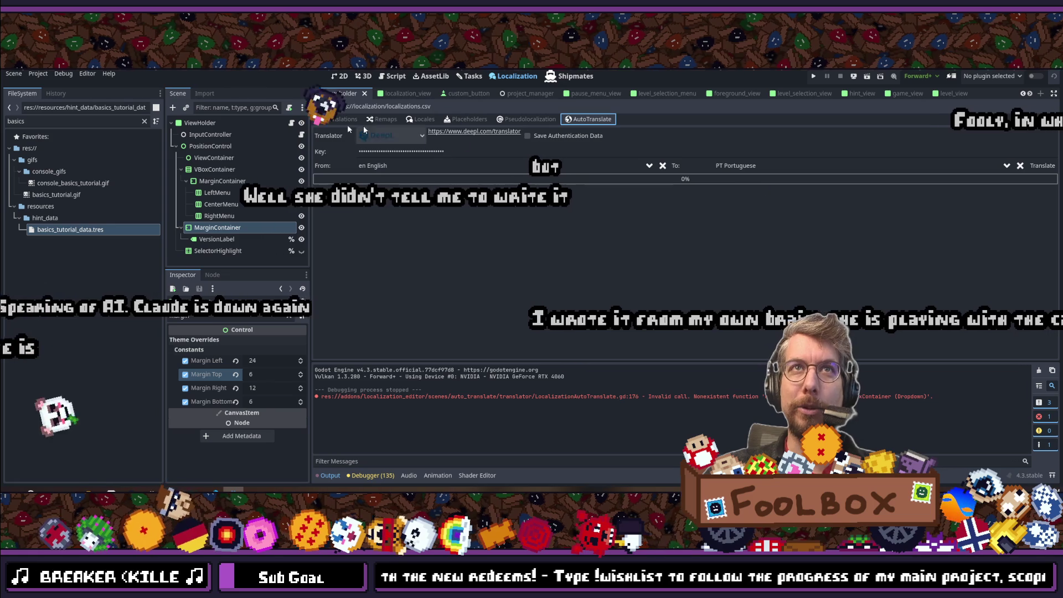
click(325, 121)
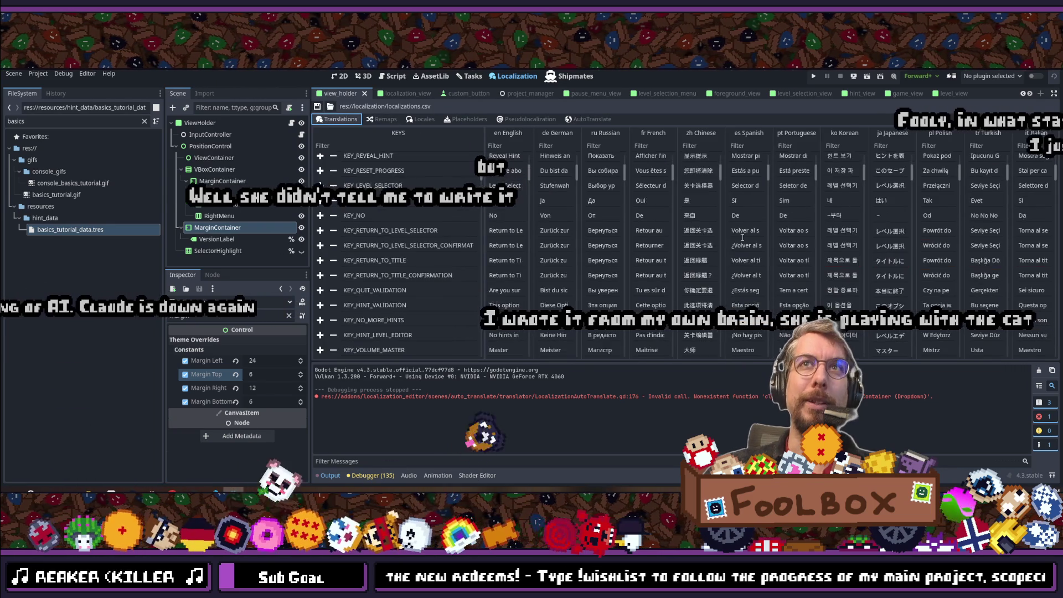
scroll(739, 242, down, 10)
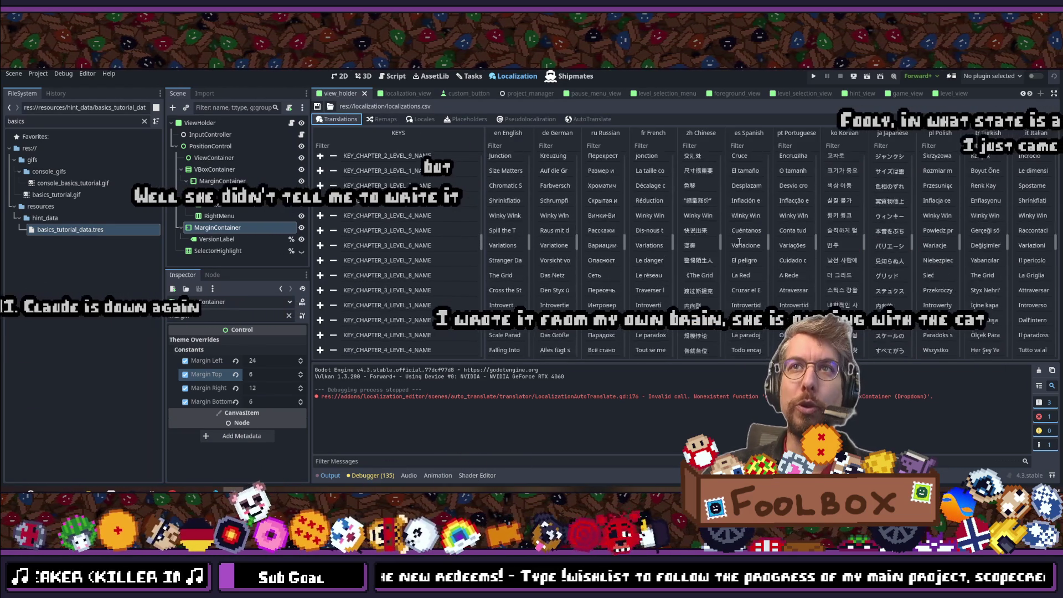
scroll(739, 248, down, 10)
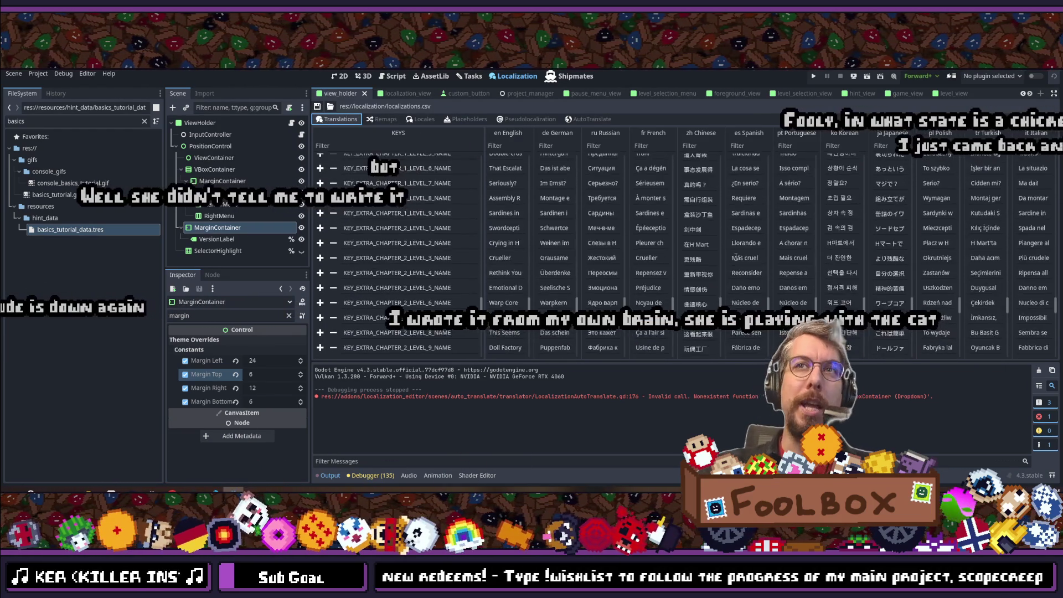
scroll(731, 283, down, 10)
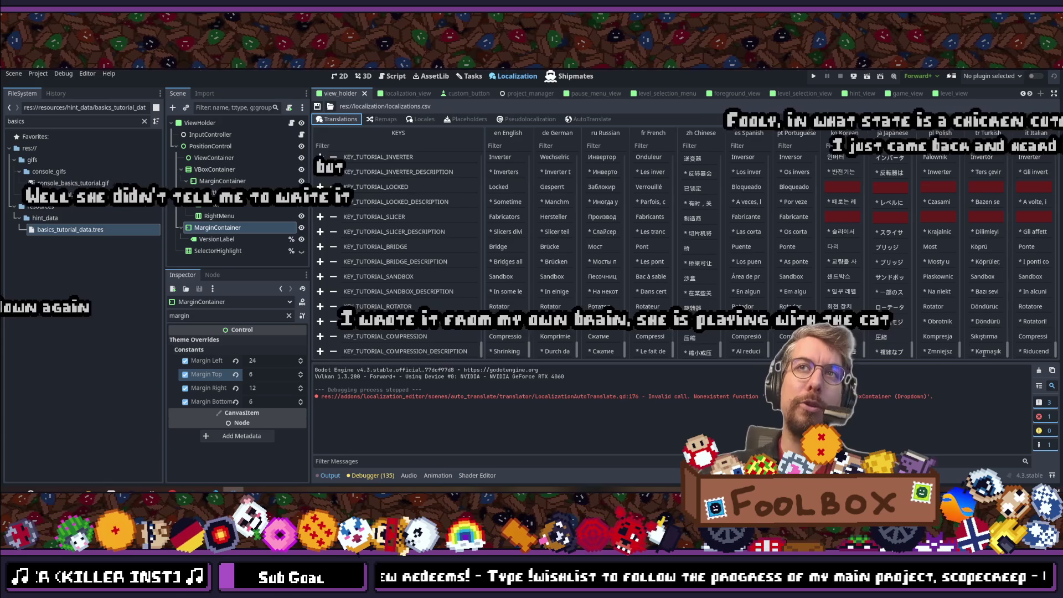
scroll(775, 233, up, 20)
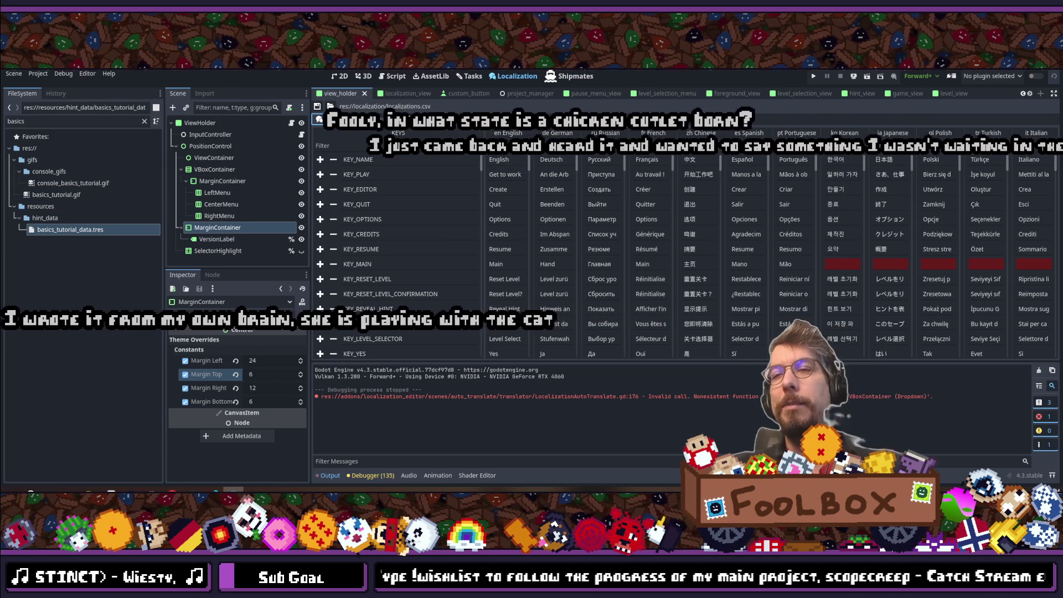
click(421, 119)
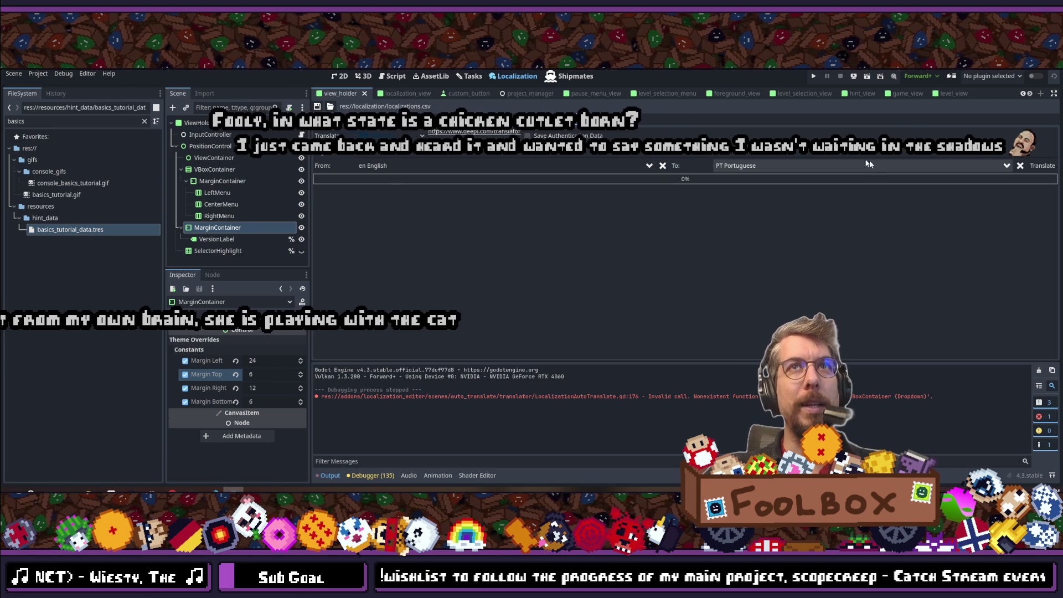
Step: Set the DeepL target to KO Korean, translate the strings, and check the new Korean column
click(470, 124)
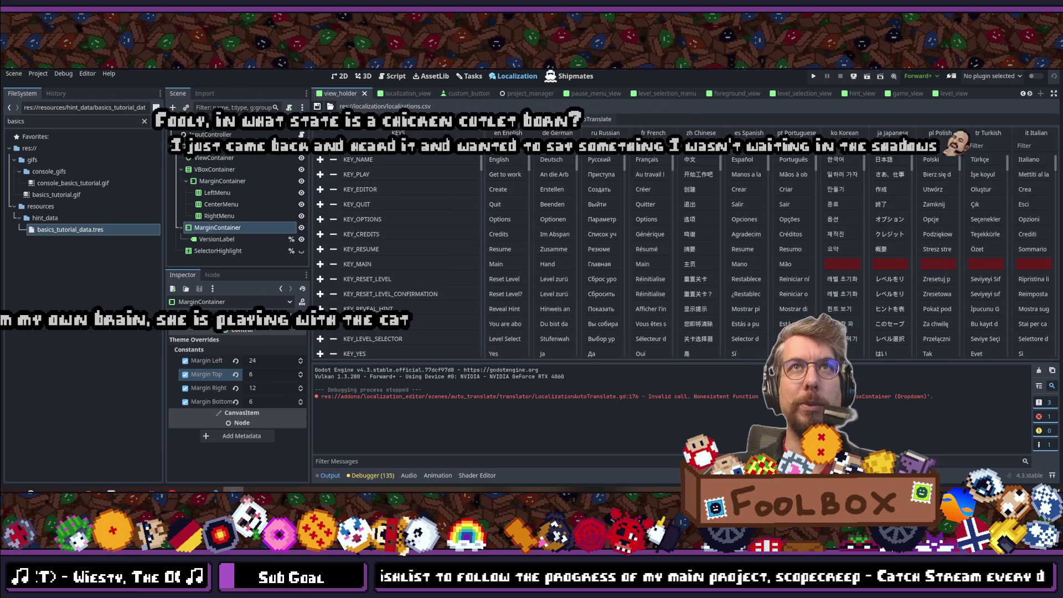
click(589, 119)
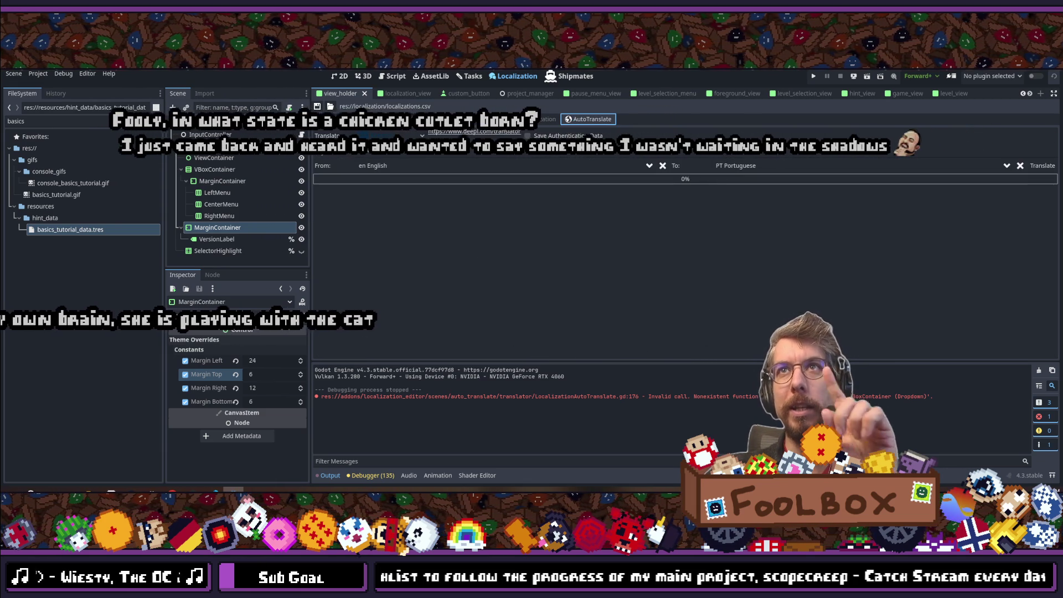
click(733, 168)
key(BackSpace)
text(ker)
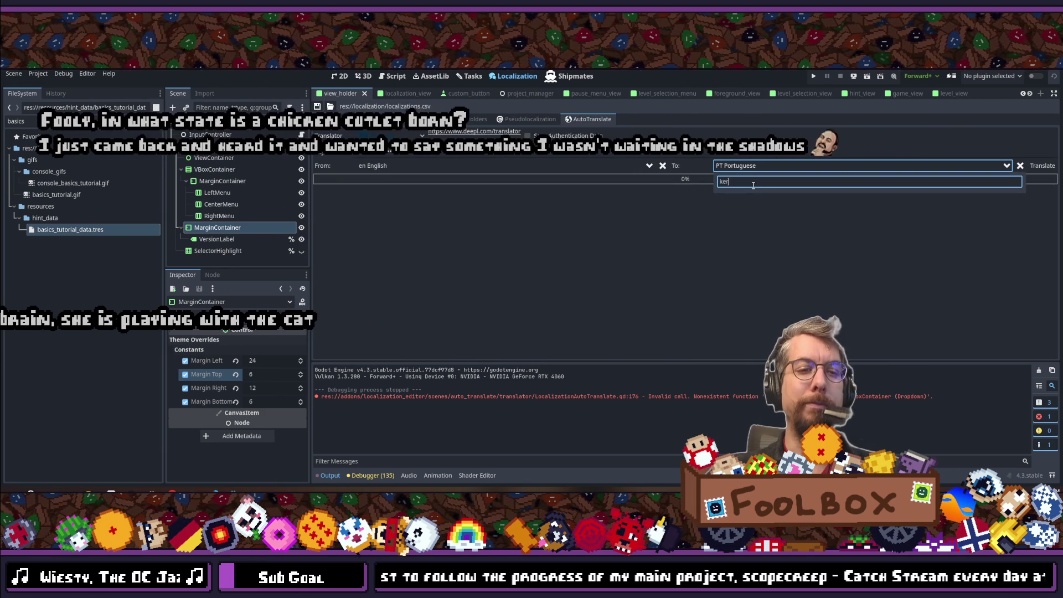
text(korean)
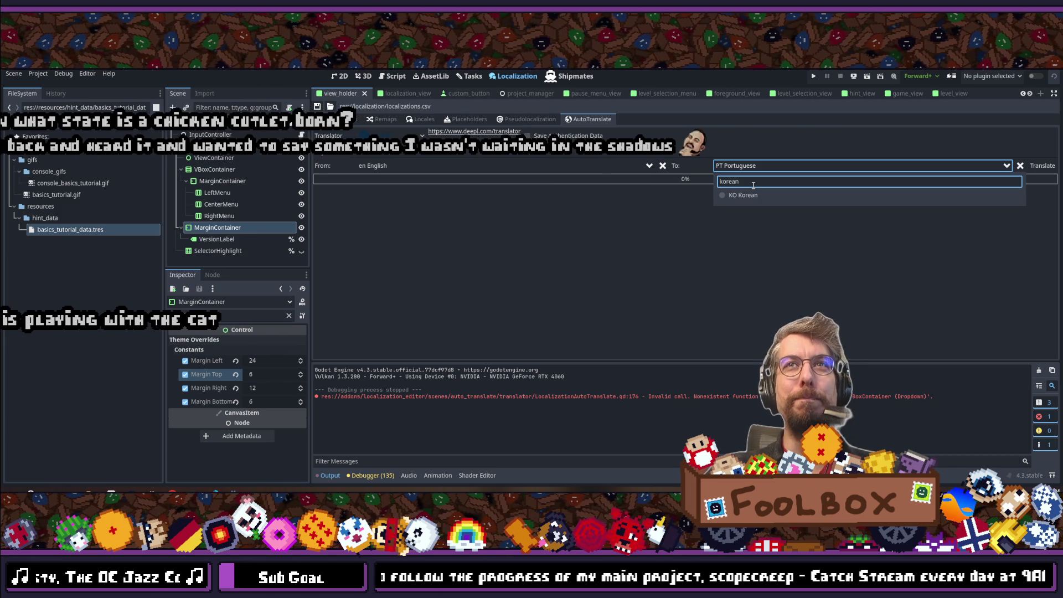
click(743, 195)
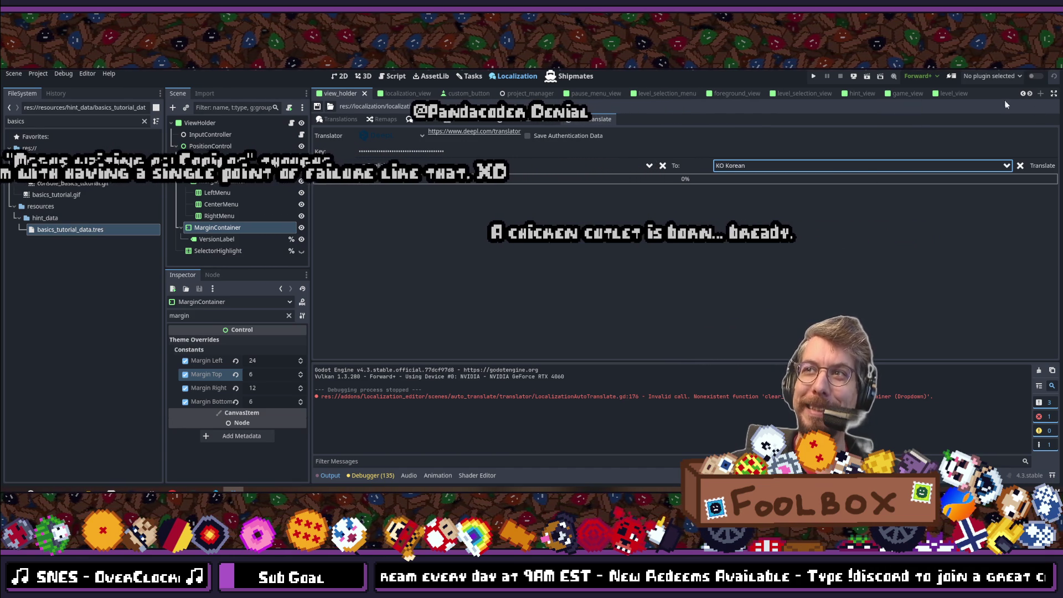
click(1043, 166)
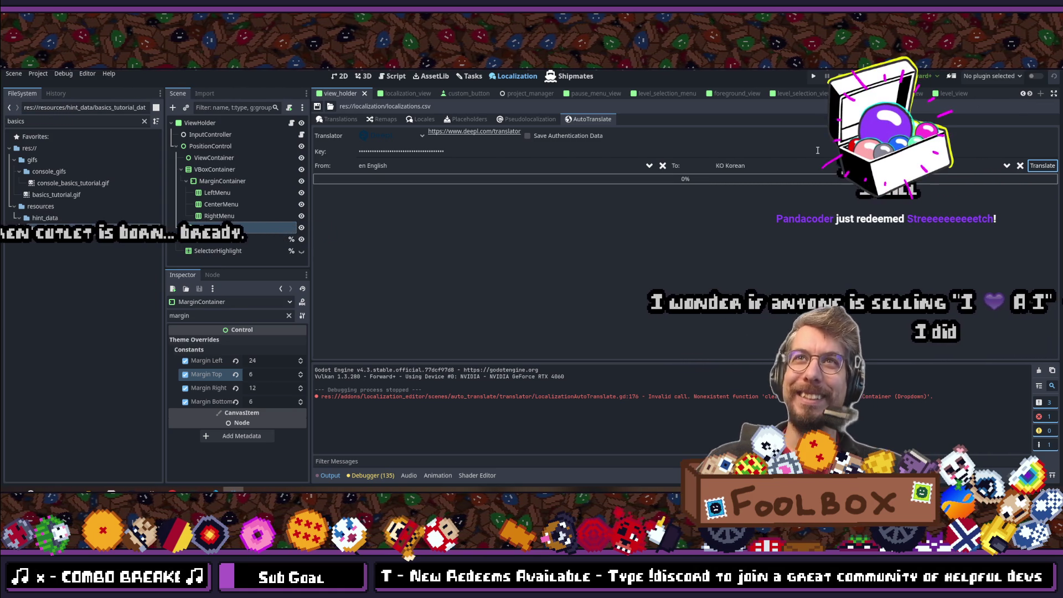
click(338, 119)
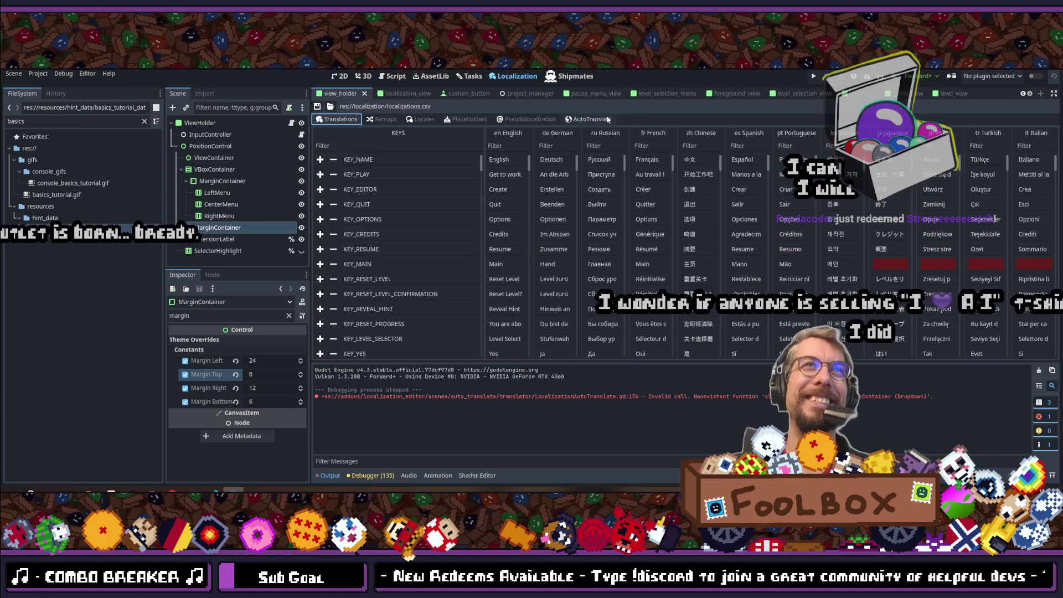
Step: Translate the strings into JA Japanese and review the resulting Japanese column
click(590, 119)
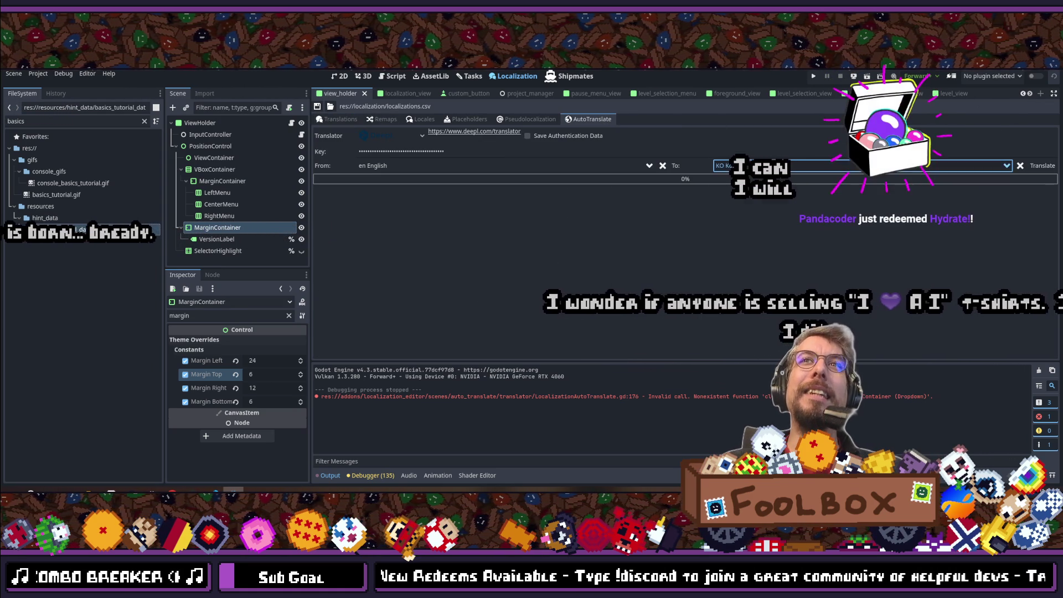
click(756, 165)
text(japanese)
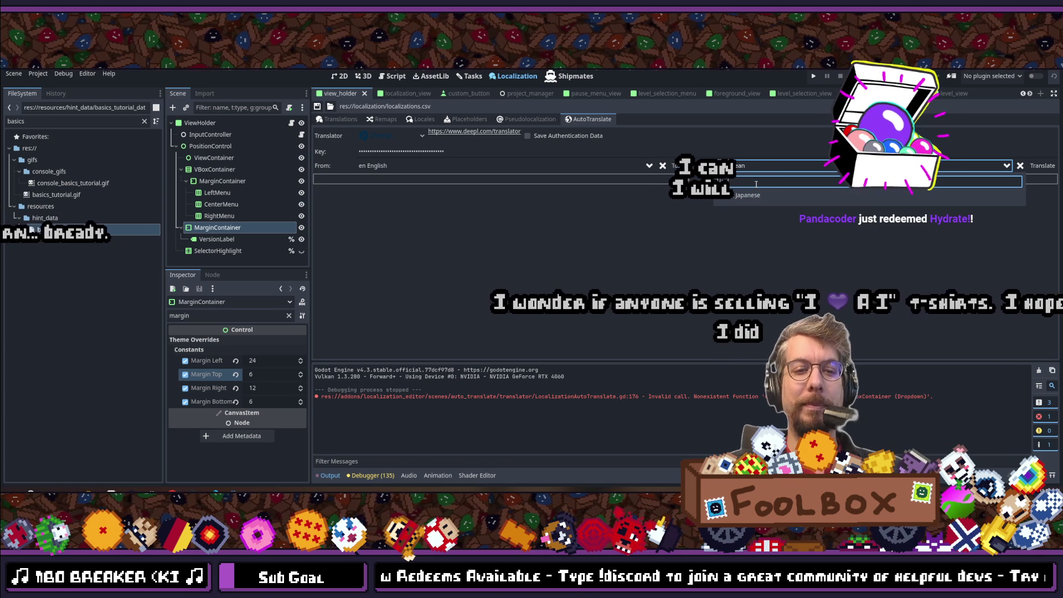
click(744, 195)
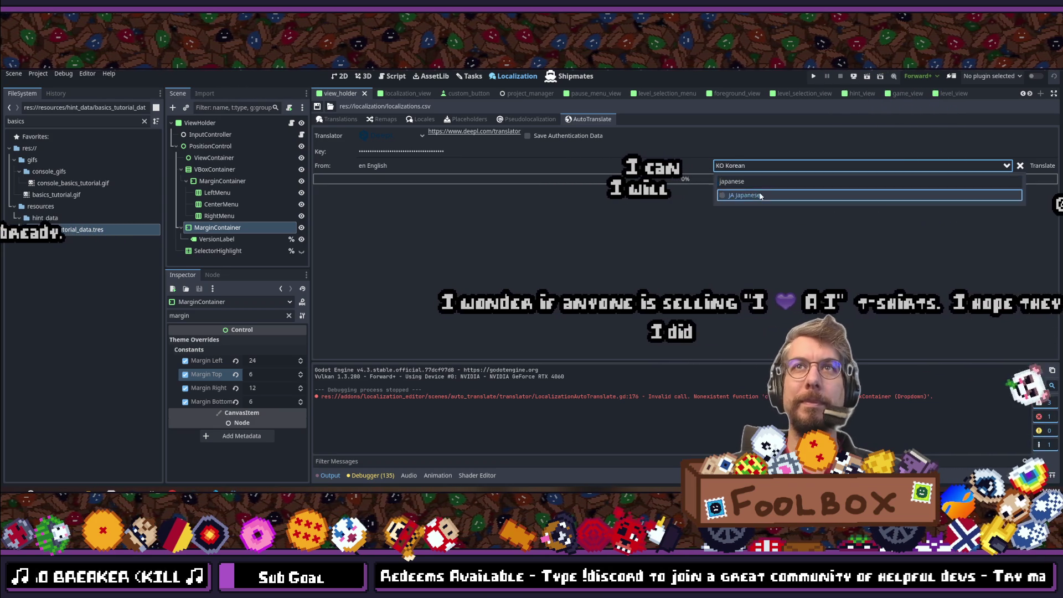
click(1039, 167)
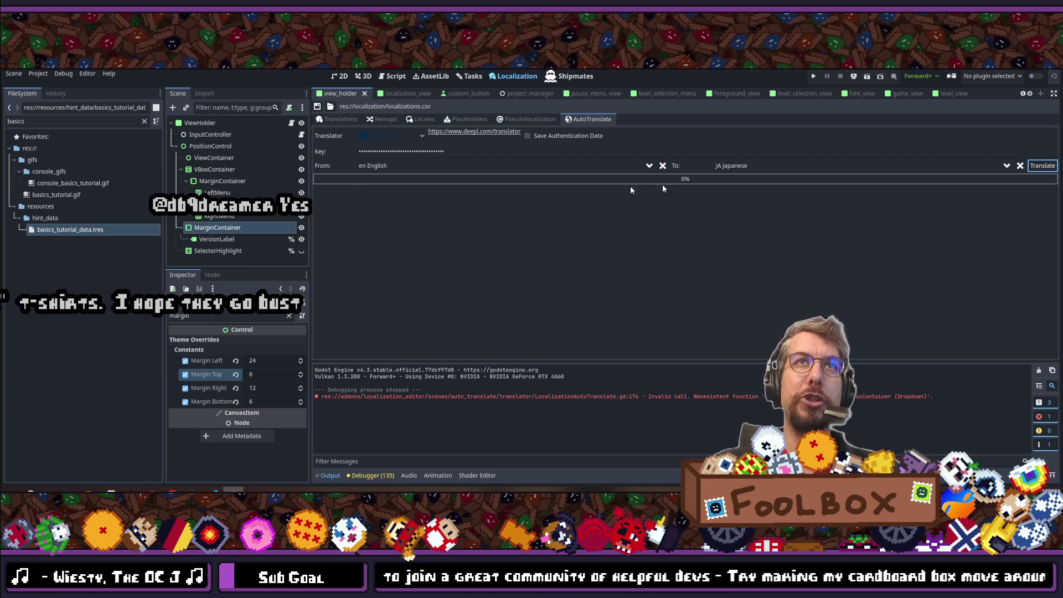
click(339, 123)
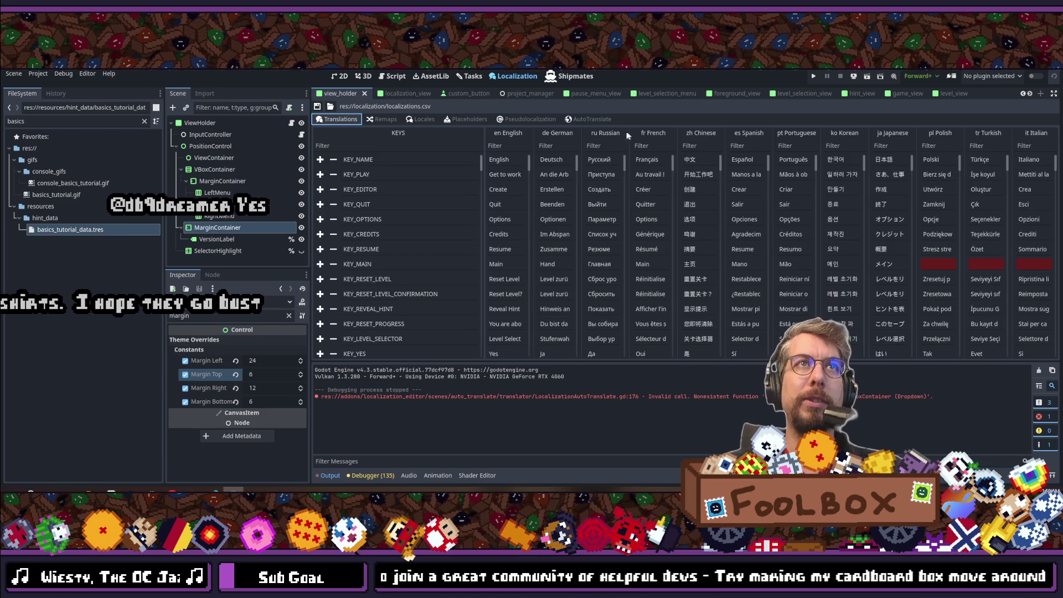
Step: Set PL Polish as the target language and check the Polish column in the table
click(595, 118)
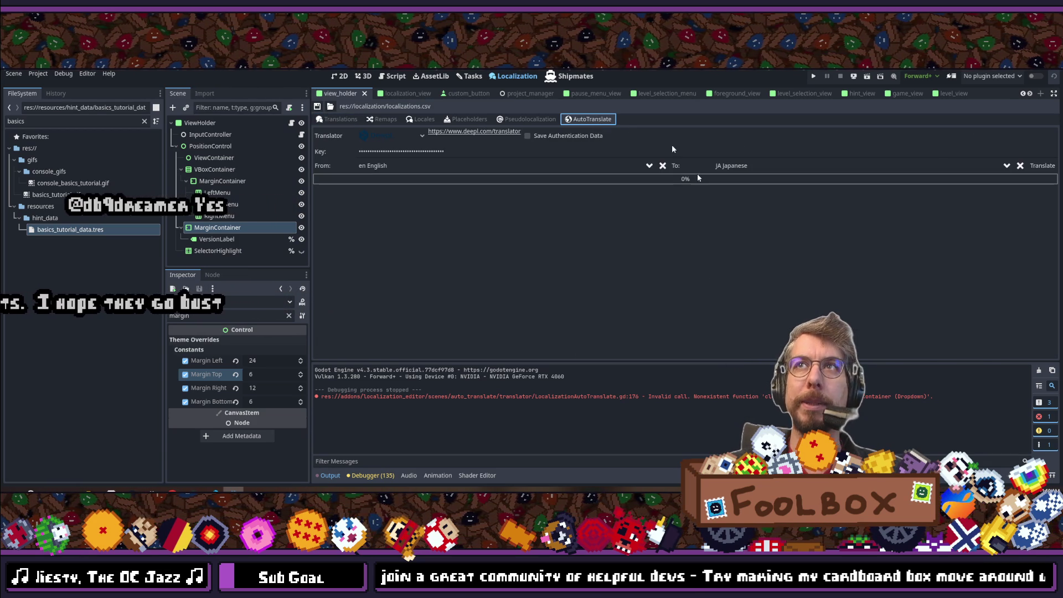
click(749, 166)
text(polish)
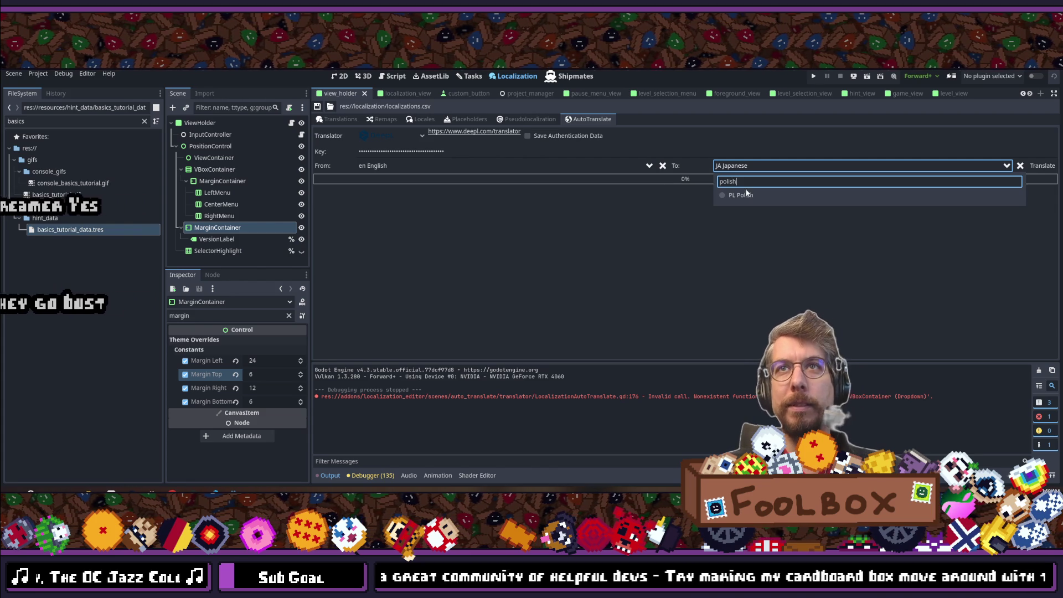
click(745, 195)
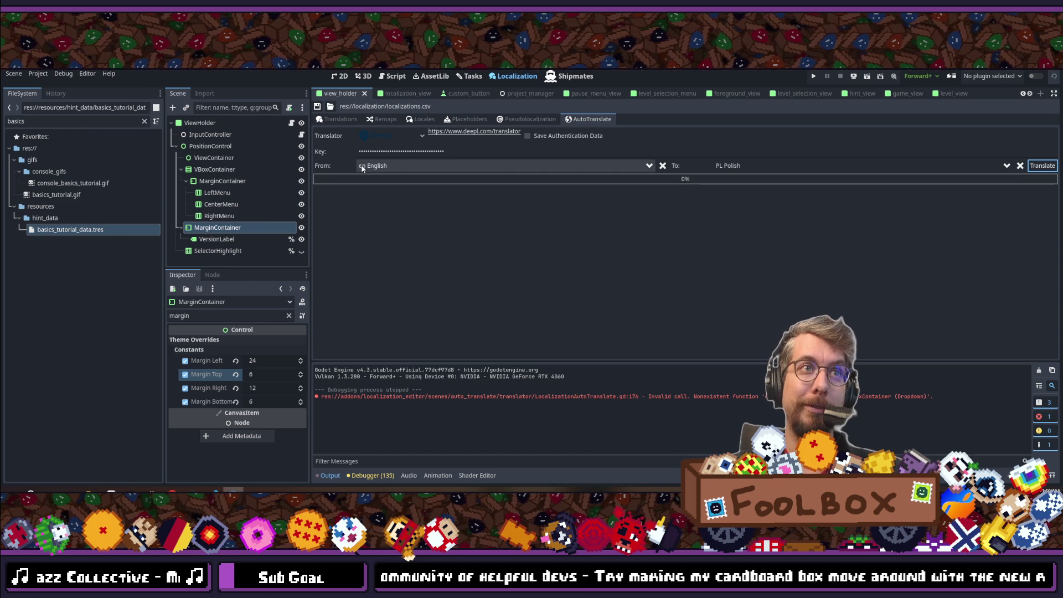
click(339, 119)
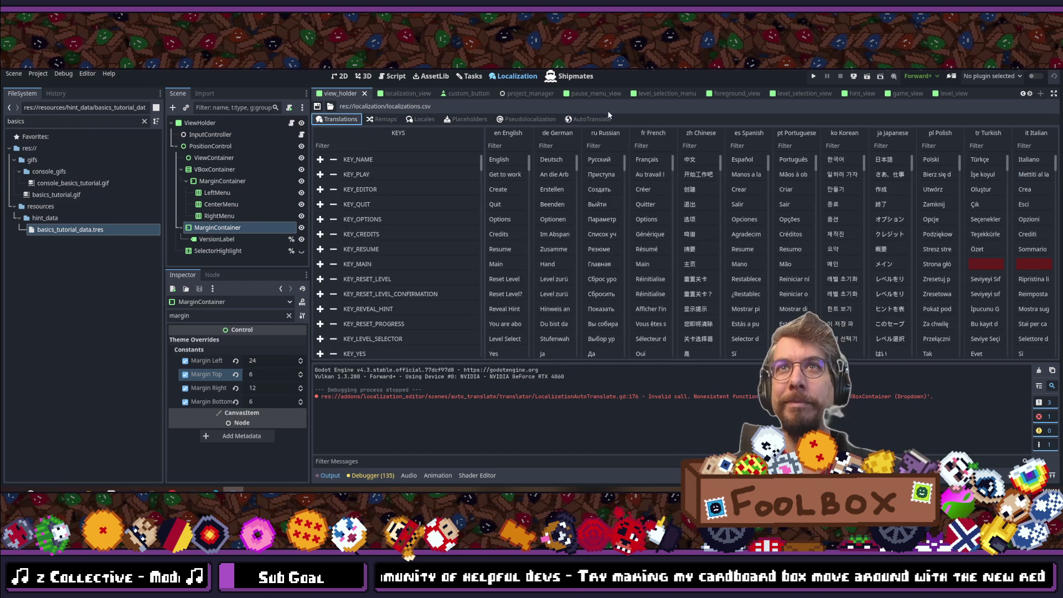
Step: Switch the target to TR Turkish and check the Turkish entries like Türkçe, Oluştur
click(594, 120)
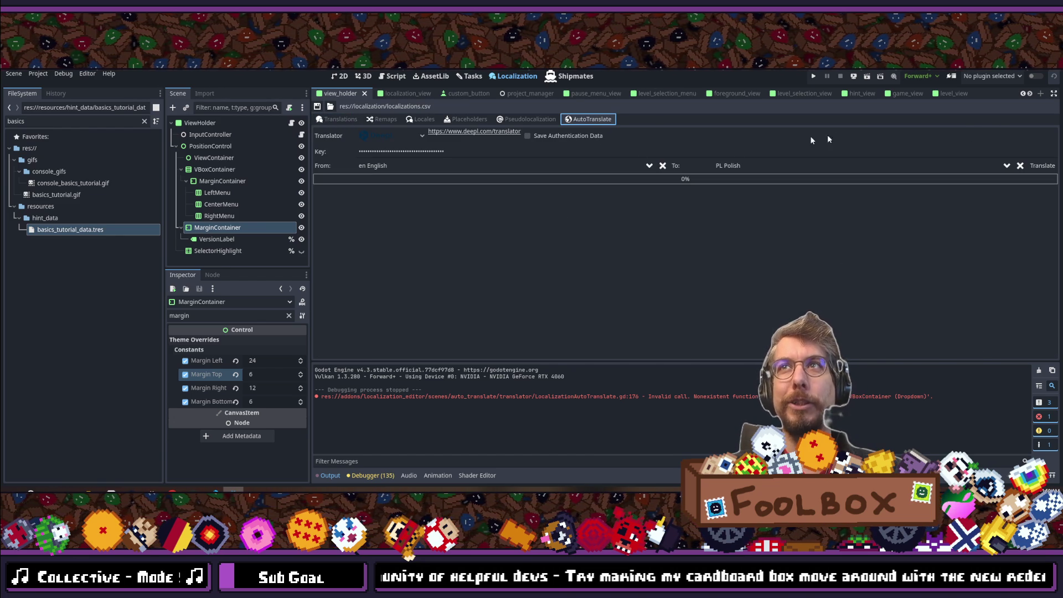
click(775, 167)
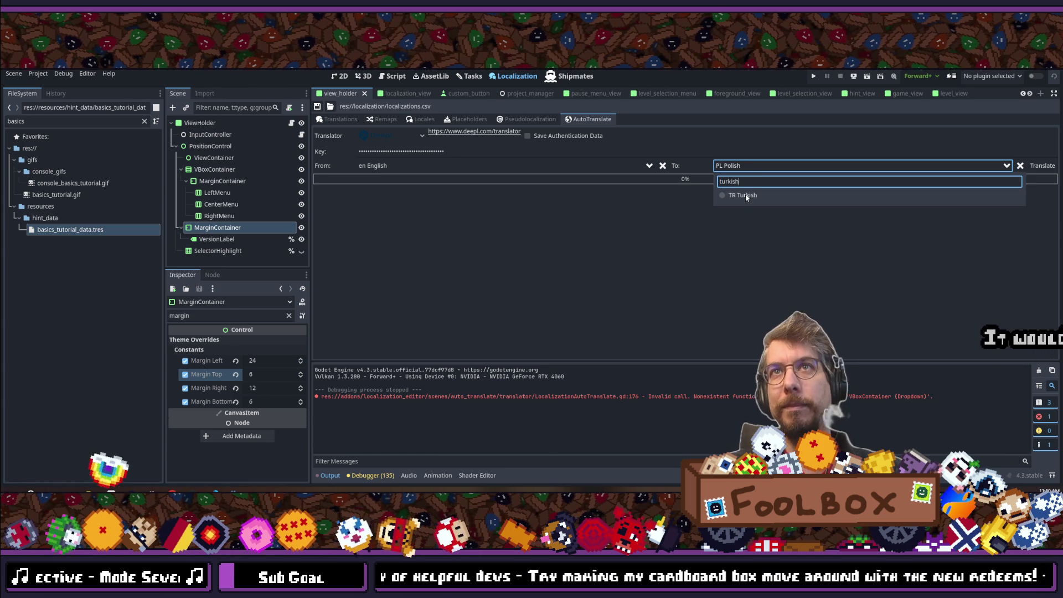
click(745, 196)
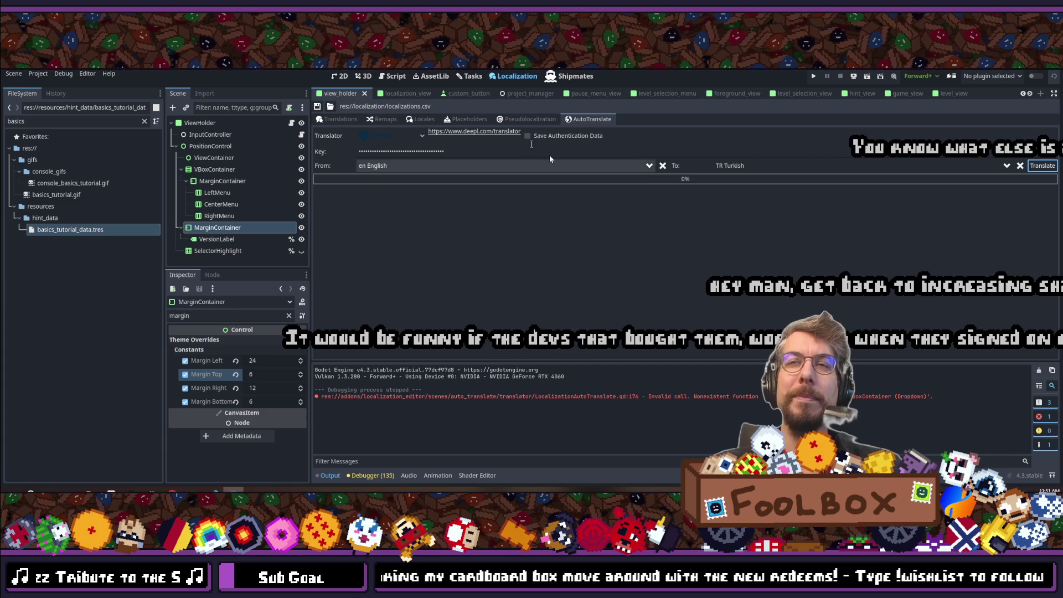
click(336, 120)
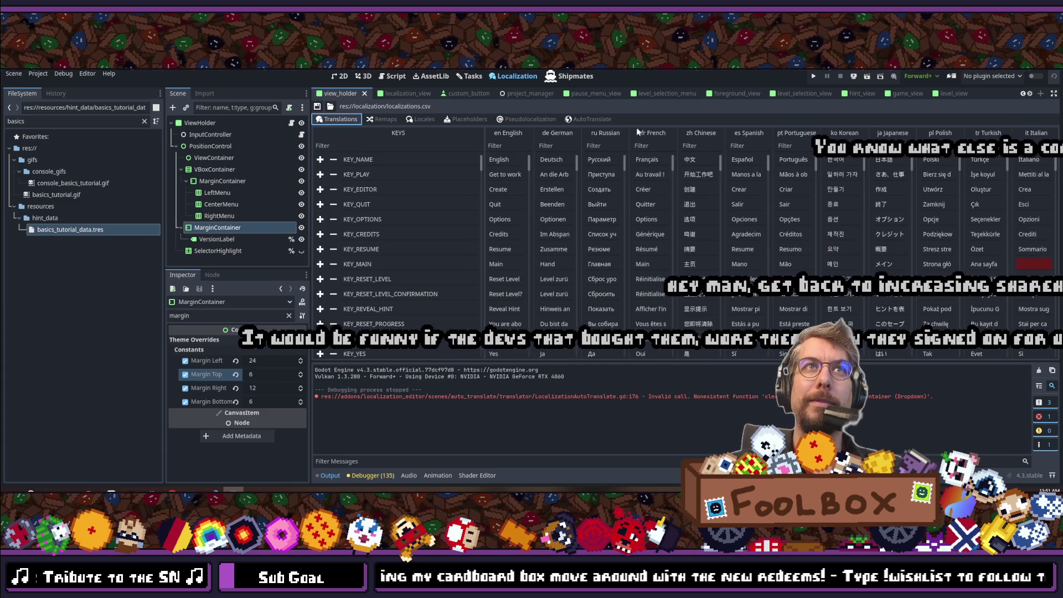
Step: Choose IT Italian as the DeepL target language, then view the translations table
click(584, 119)
click(746, 167)
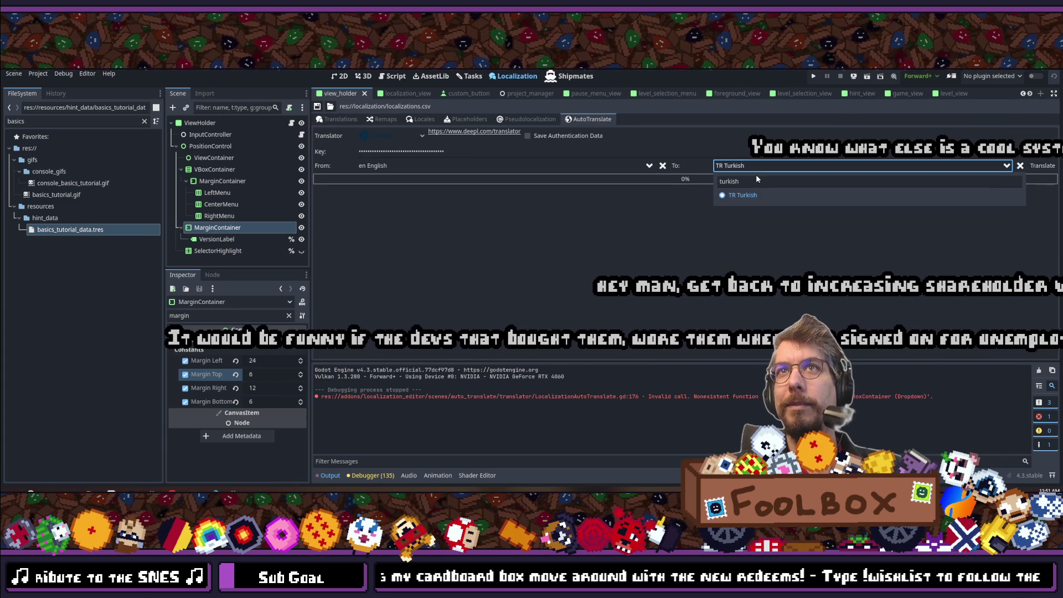
text(italian)
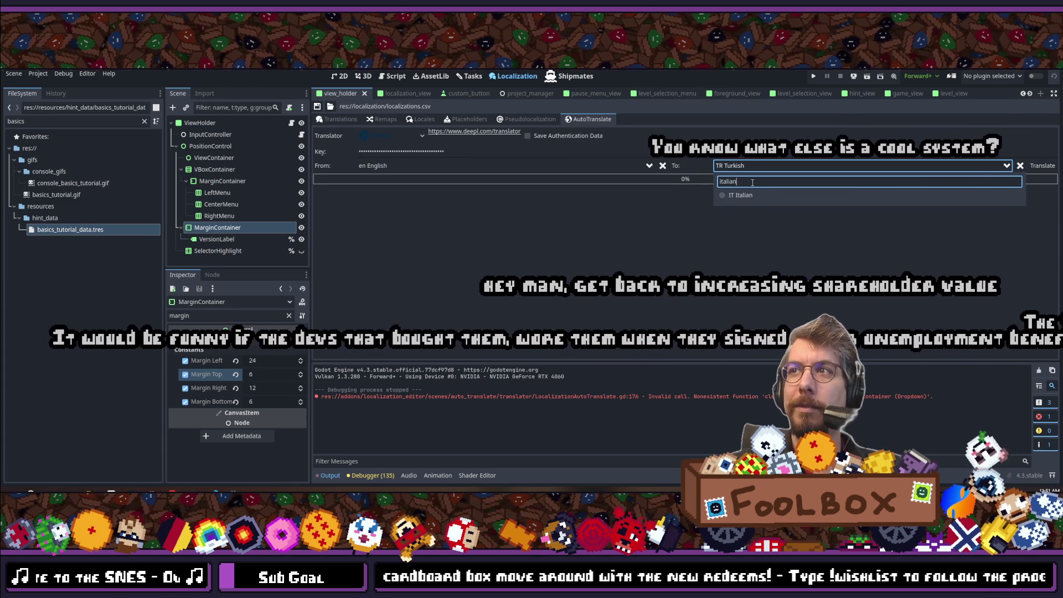
click(786, 196)
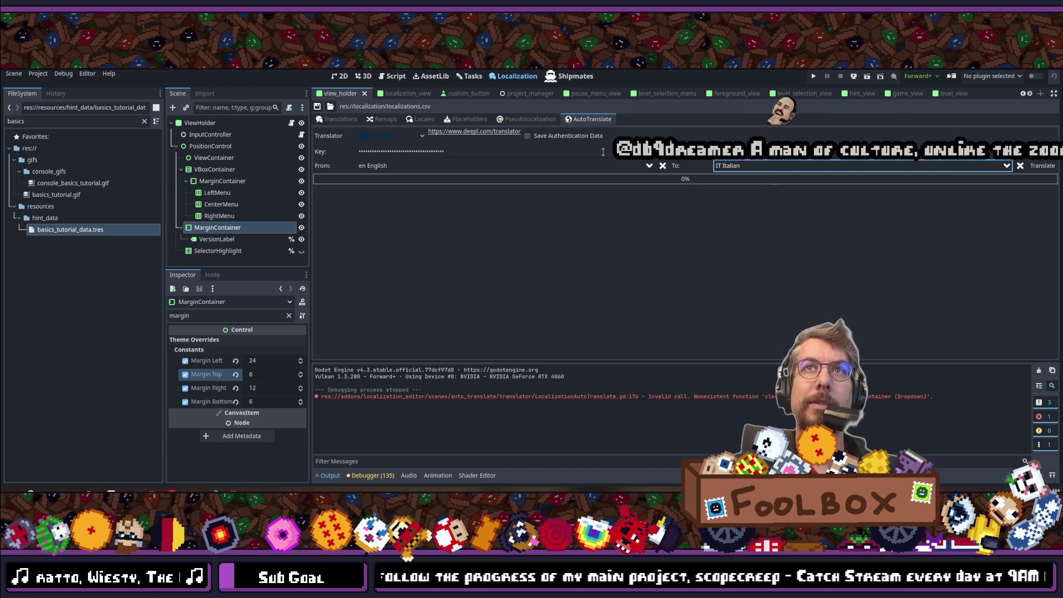
click(337, 122)
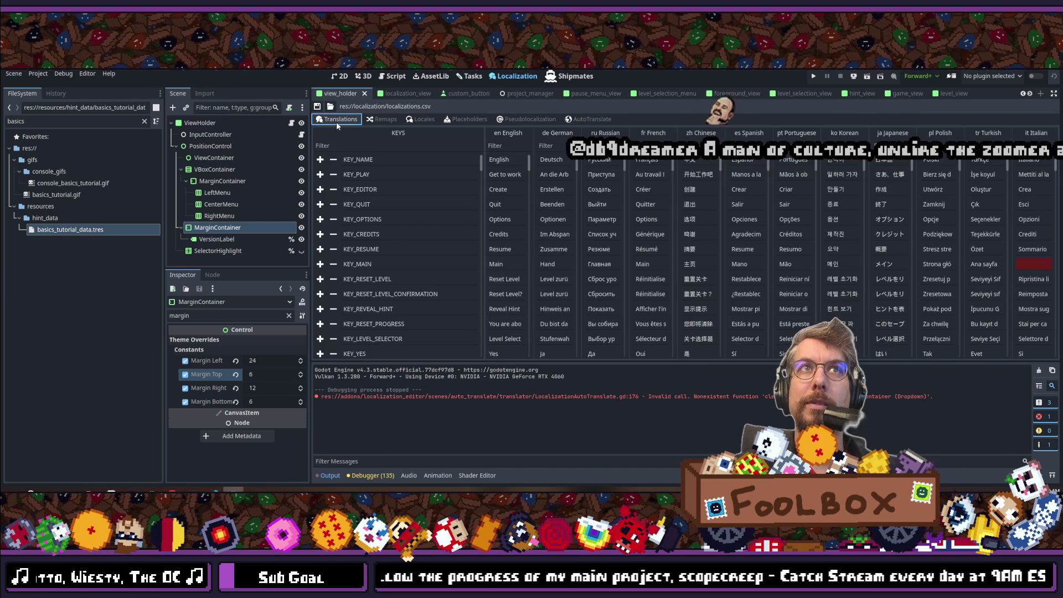
Step: Run the Italian auto-translation and show the keys table (Italiano, Crea, Esci)
click(591, 119)
click(1035, 166)
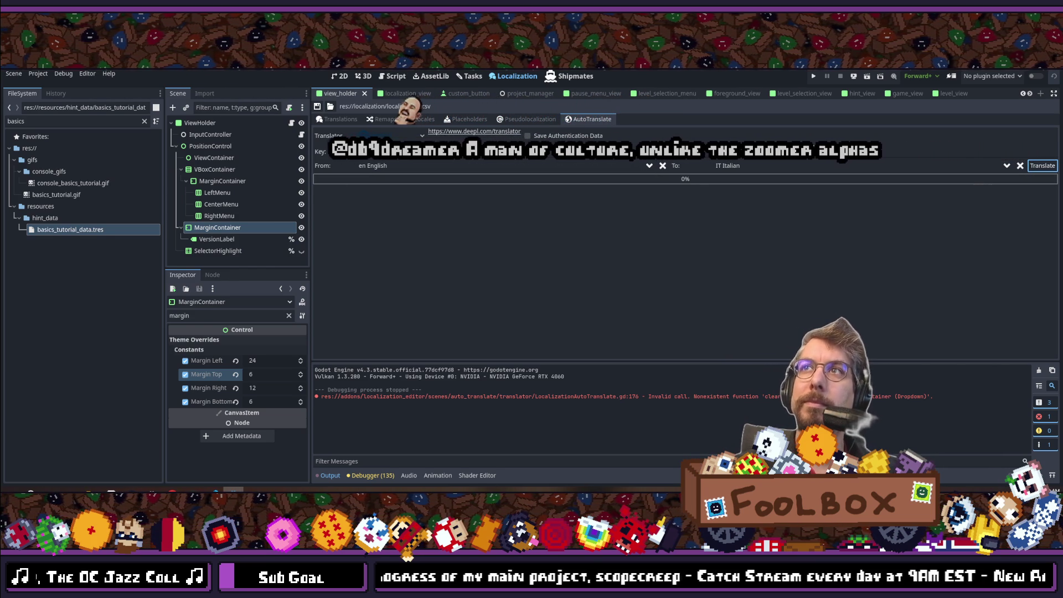
click(339, 118)
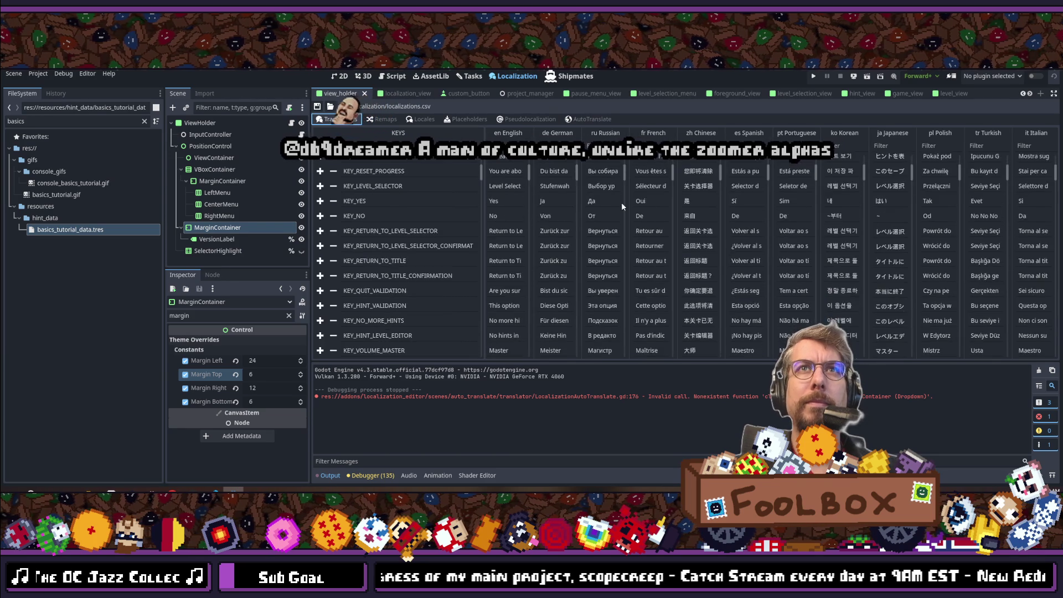
Step: Scroll through the keys table, then run Block Shop to its Foolbox Studio splash
scroll(621, 202, down, 10)
scroll(621, 227, down, 10)
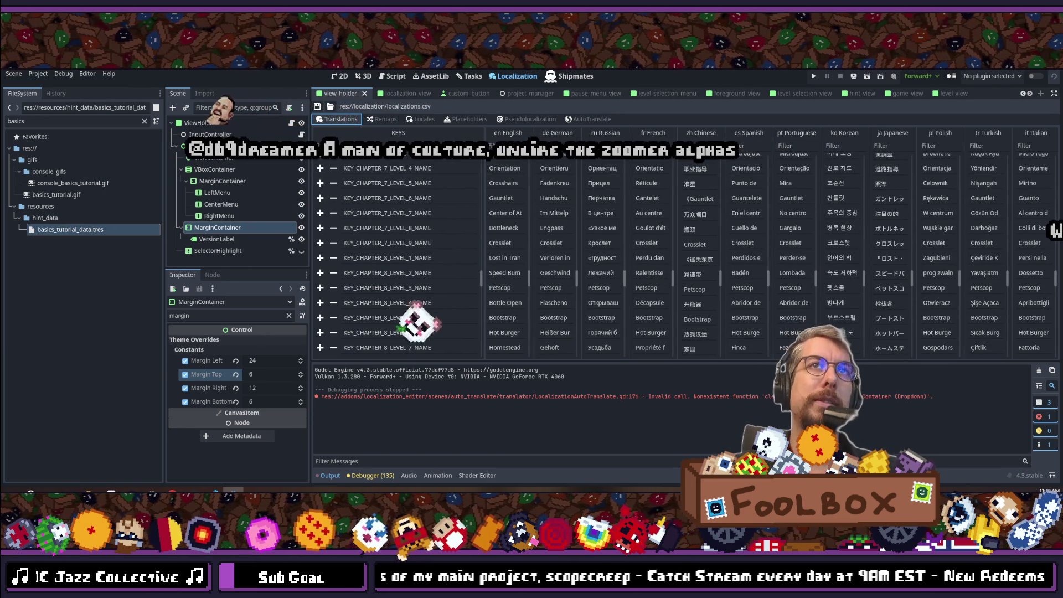
click(811, 79)
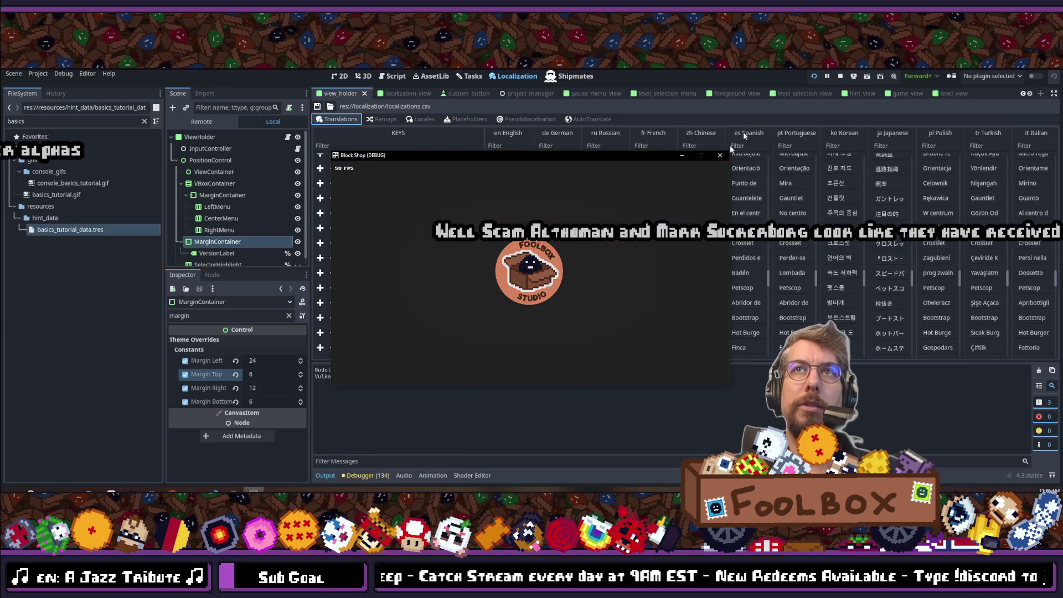
Step: Close the running game window and relaunch the project from the editor
click(720, 155)
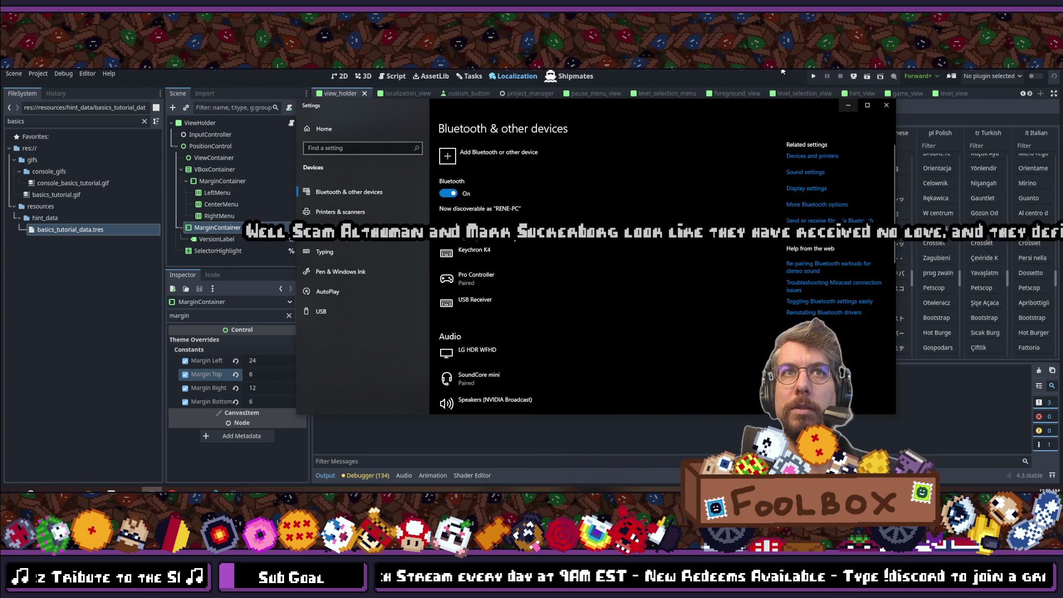
click(691, 80)
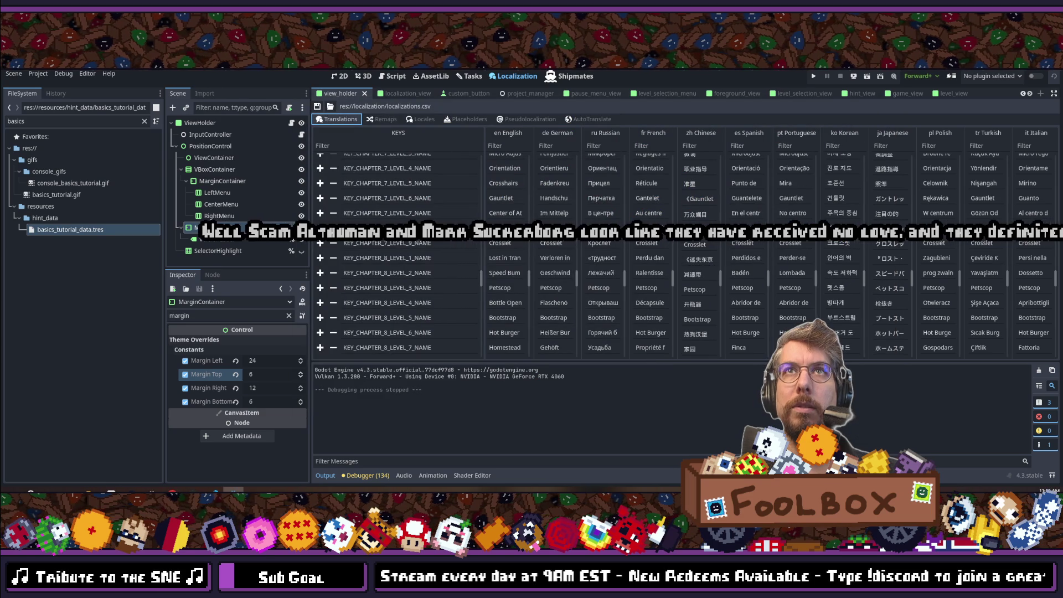
click(816, 75)
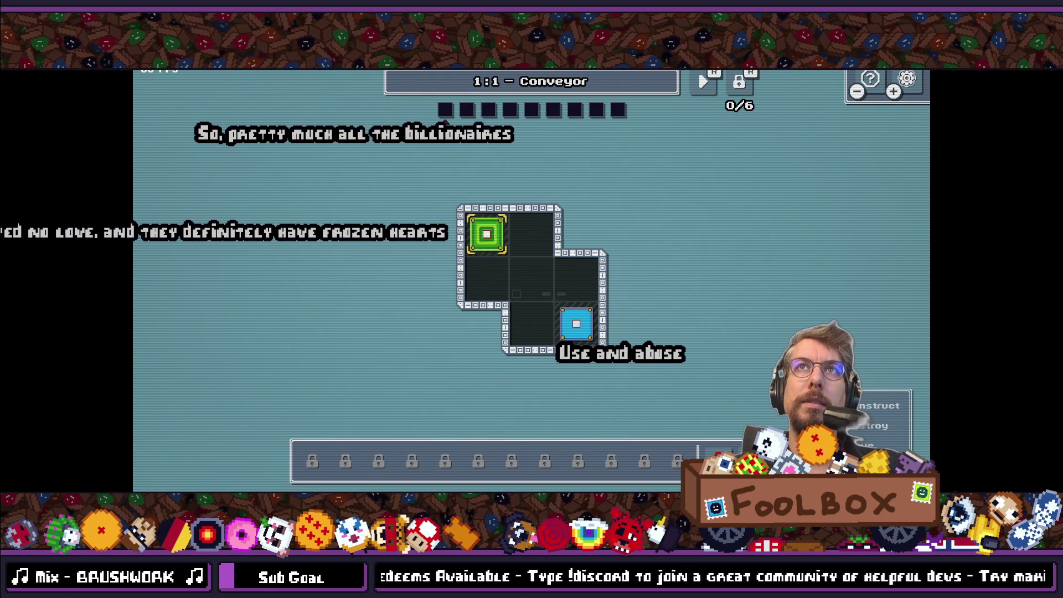
Step: Choose Deutsch on the pause menu's language page, resume, and open the German help pages
key(Escape)
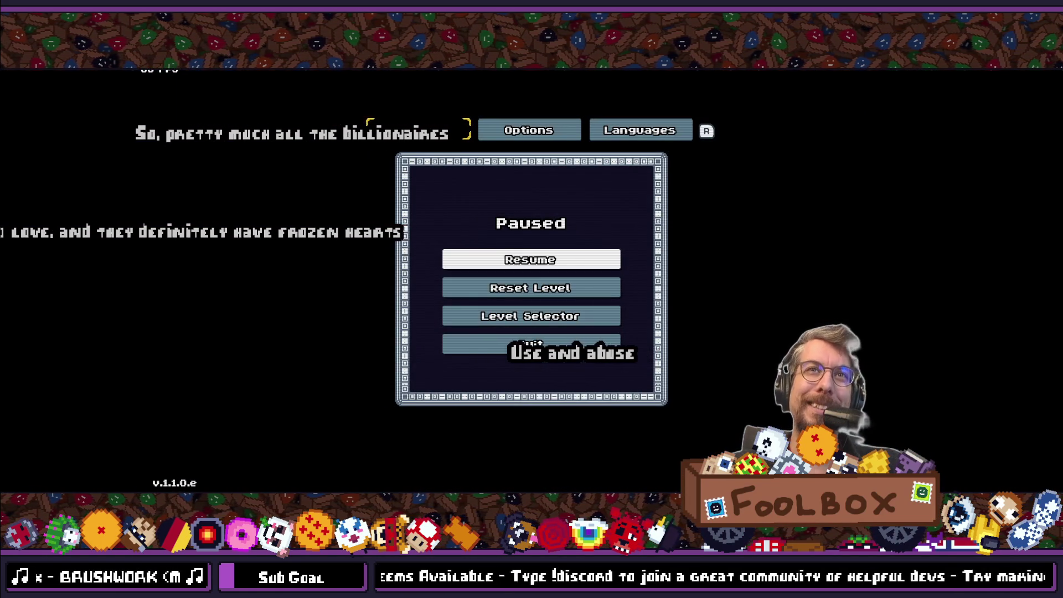
key(r)
key(r)
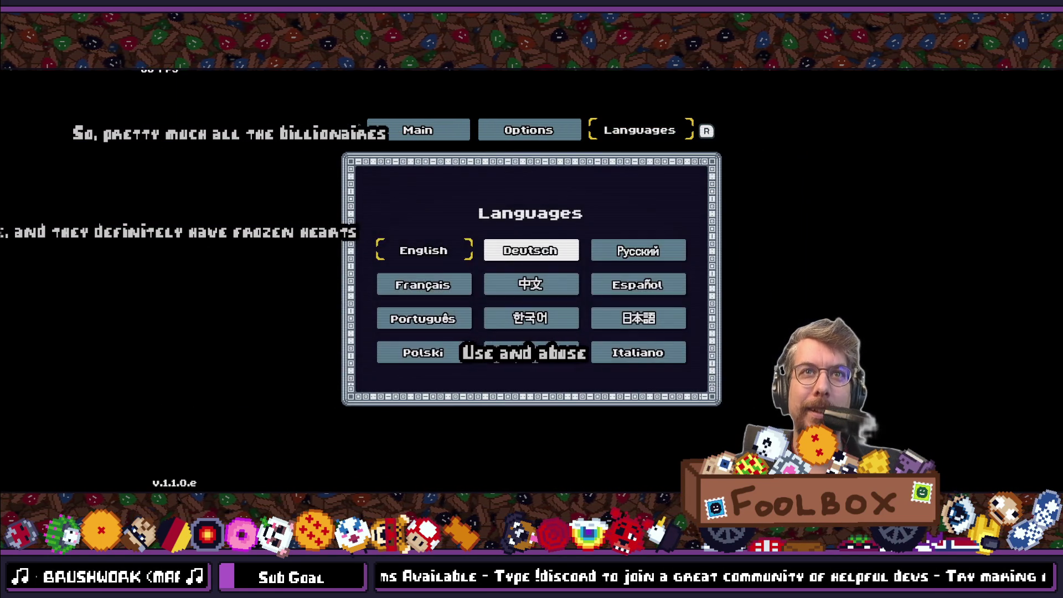
key(l)
key(l)
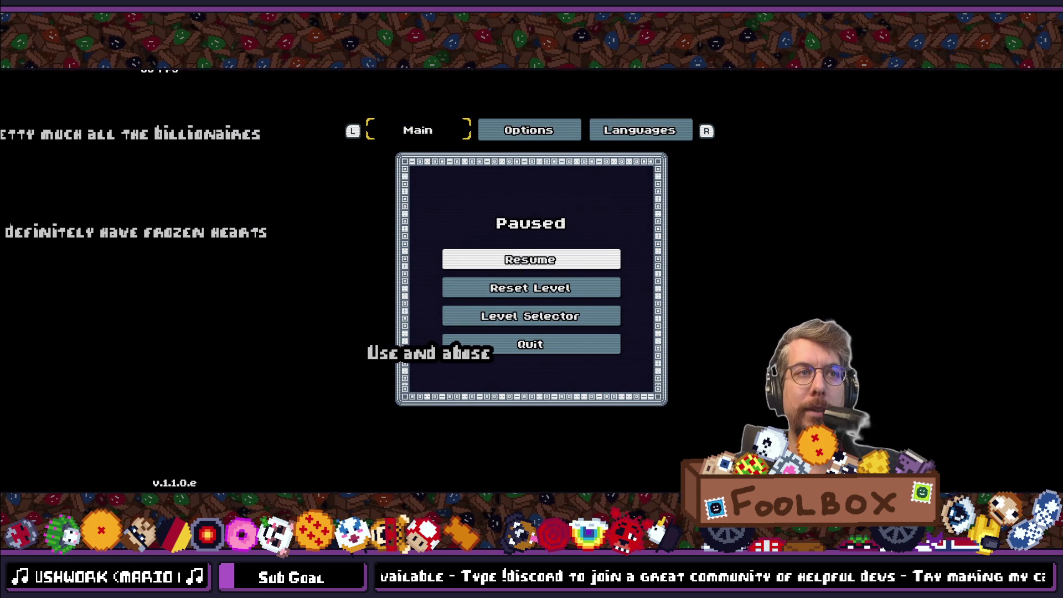
key(r)
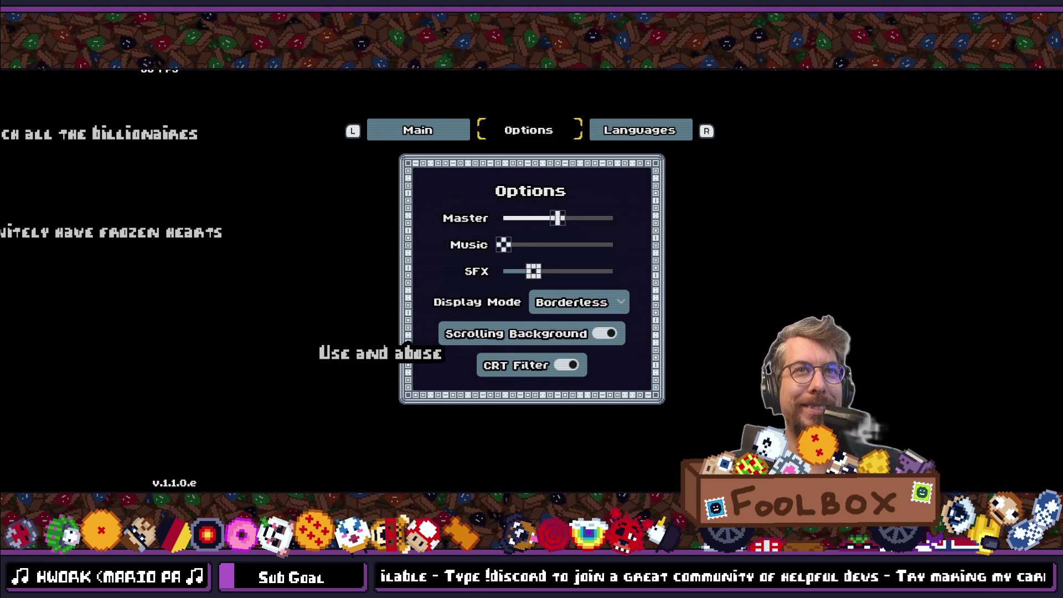
key(r)
key(l)
key(r)
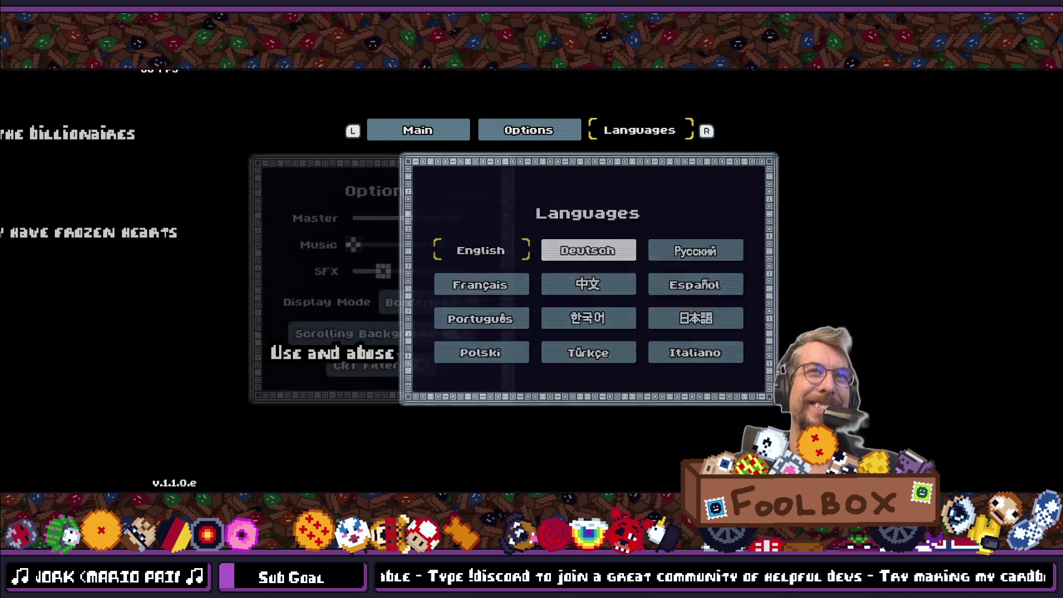
key(Return)
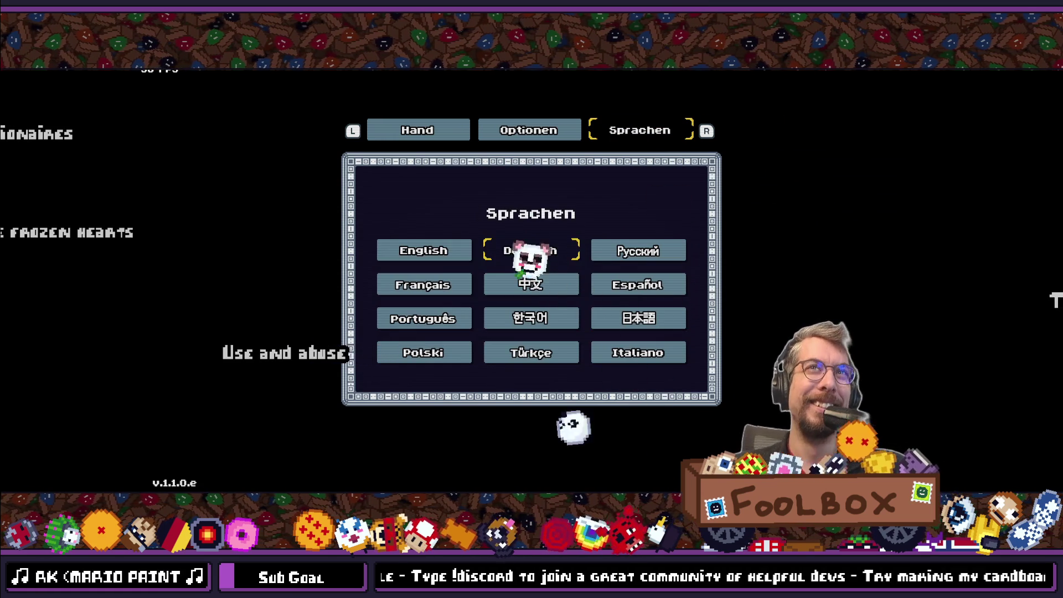
key(Escape)
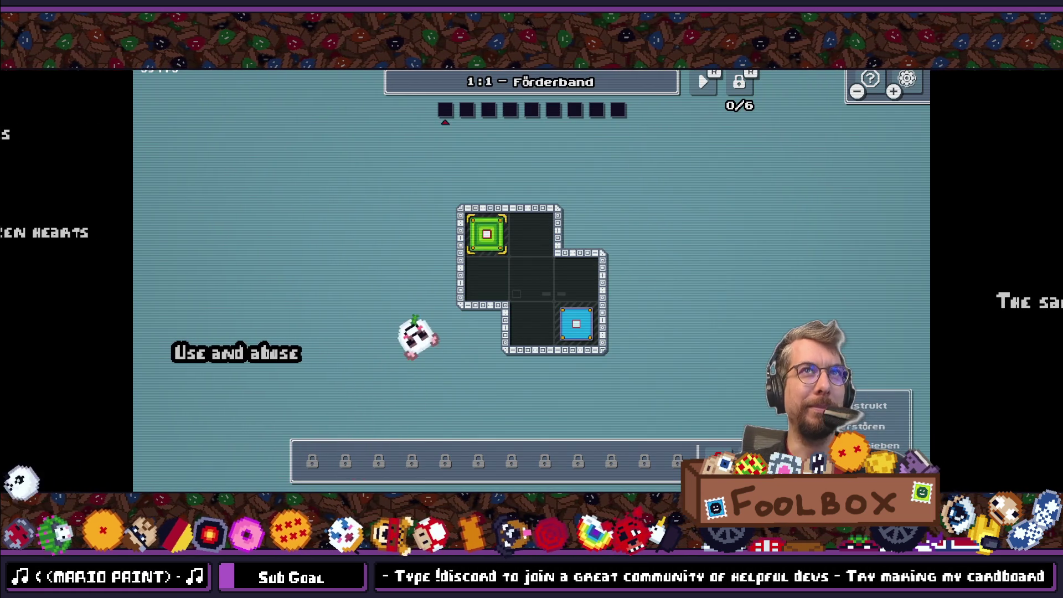
key(F1)
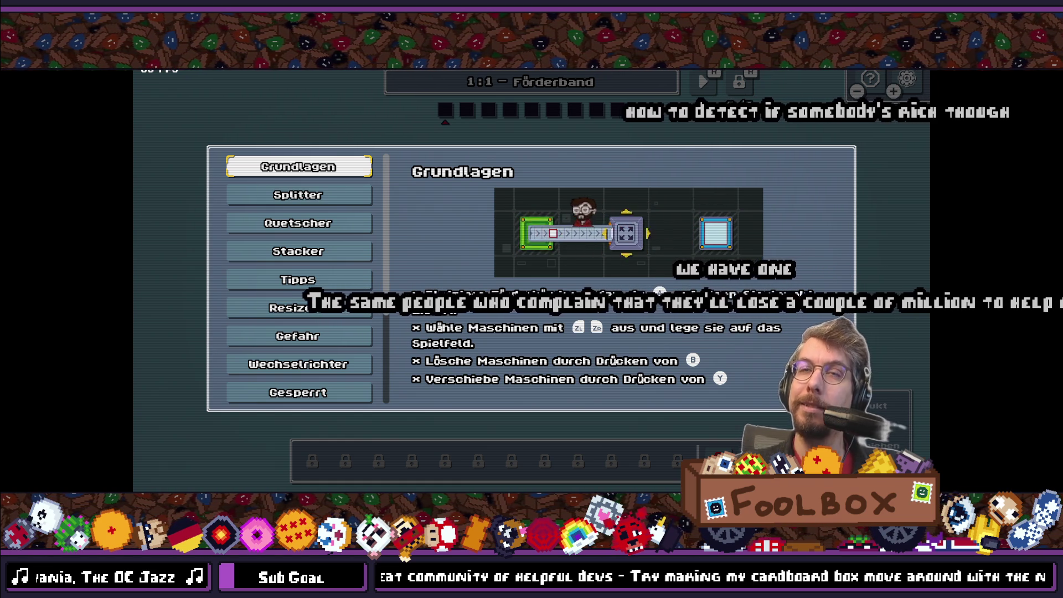
Step: Browse German help topics like Splitter and Komprimierung, then close help to the Angehalten menu
click(297, 195)
key(Down)
key(Down)
key(Down)
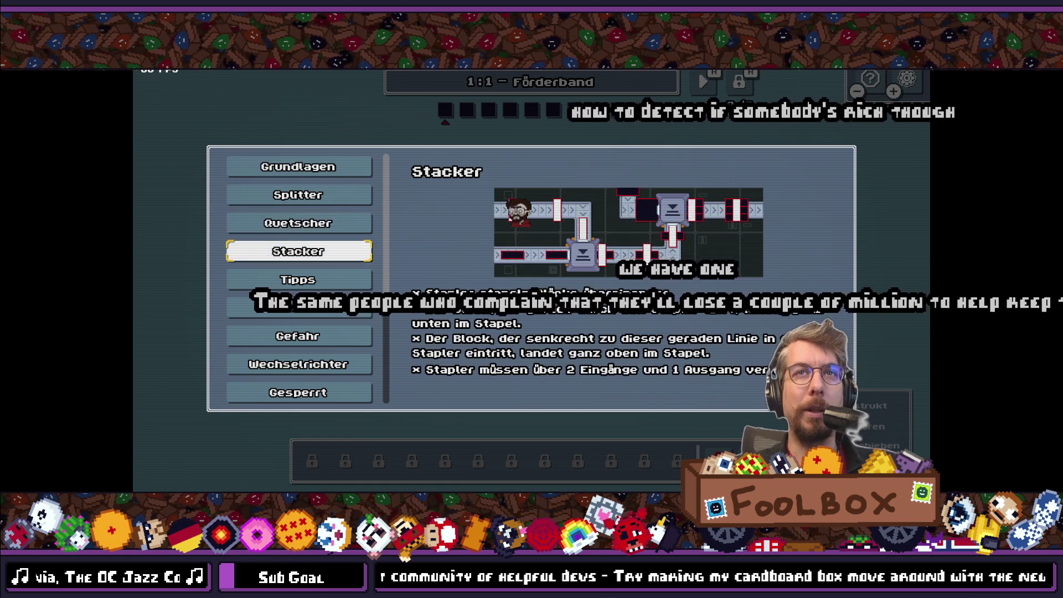
key(Down)
key(Down)
key(Down)
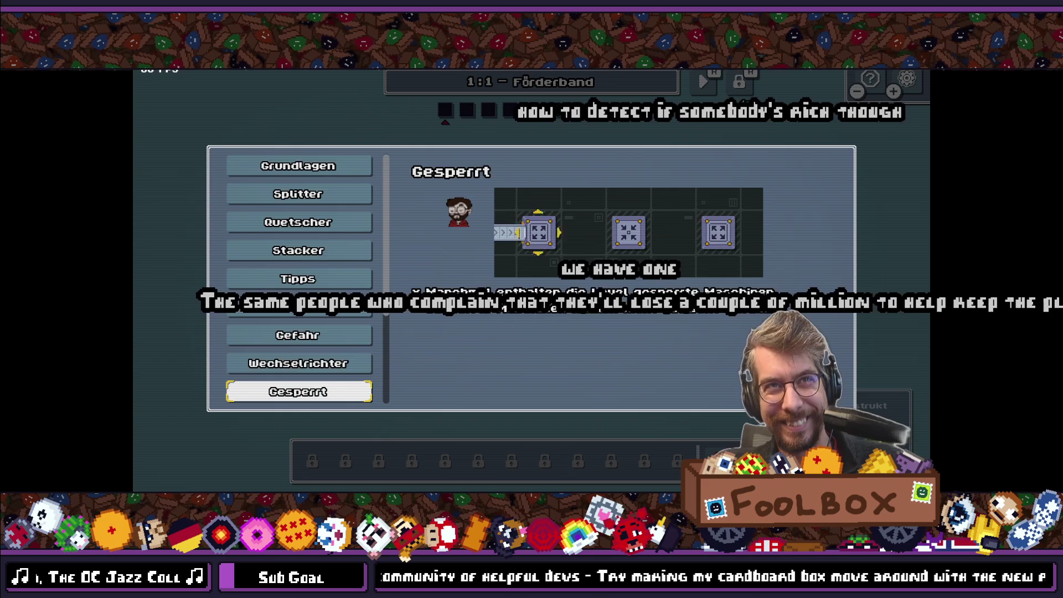
key(Up)
key(Down)
key(Down)
key(Down)
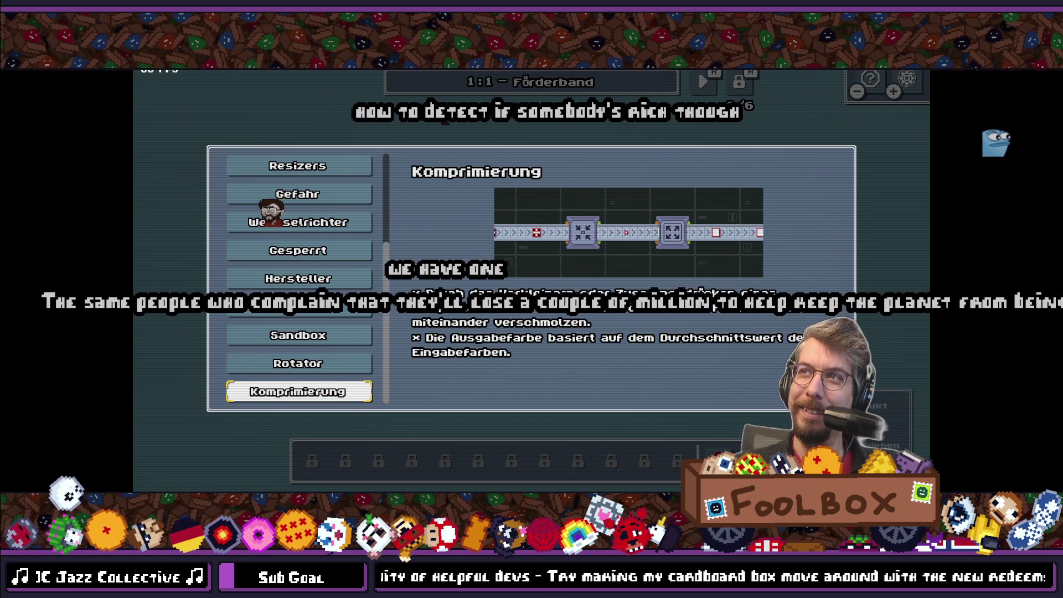
key(Up)
key(Up)
key(Up)
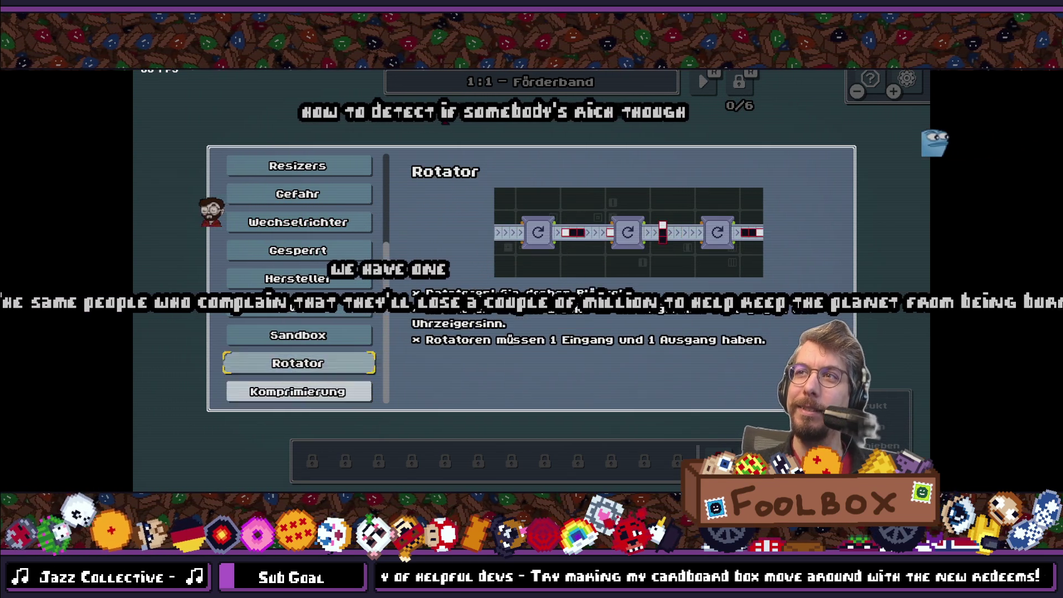
key(Down)
key(Down)
key(Down)
key(Down)
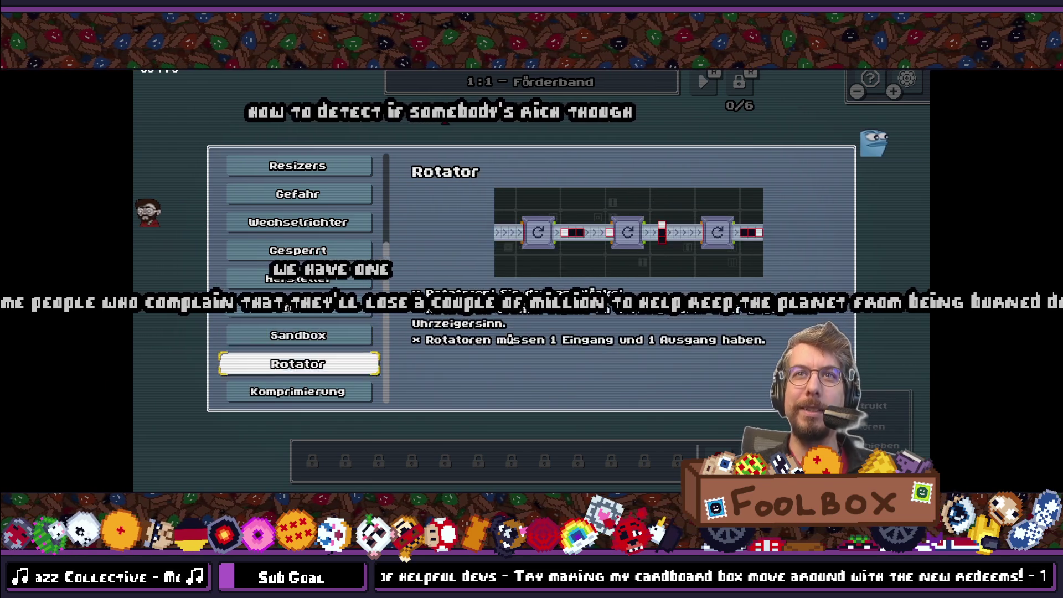
key(Escape)
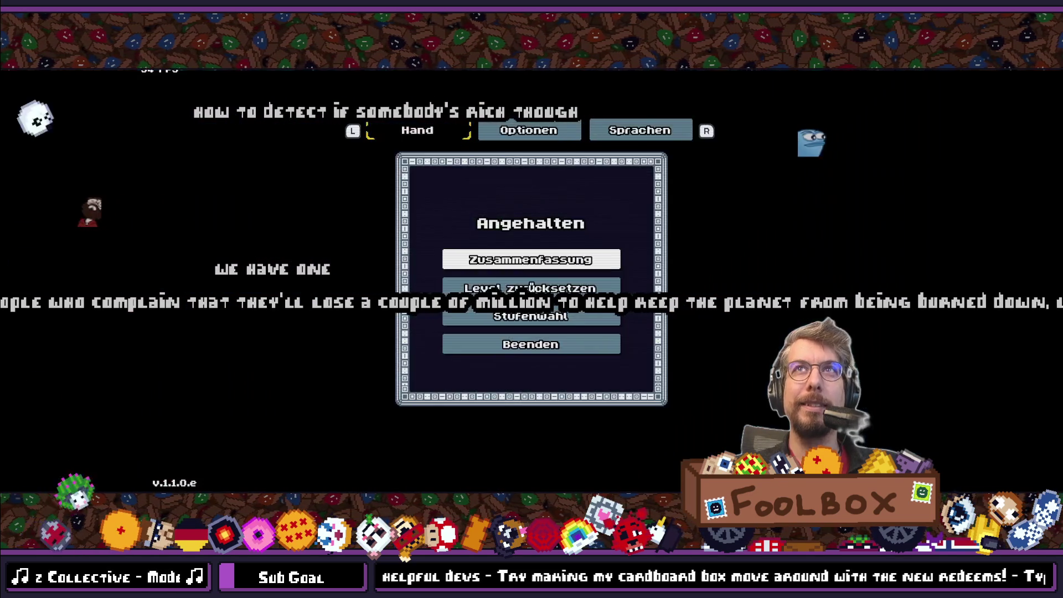
Step: Select Русский on the pause menu's language page and resume to the Russian help
key(e)
key(e)
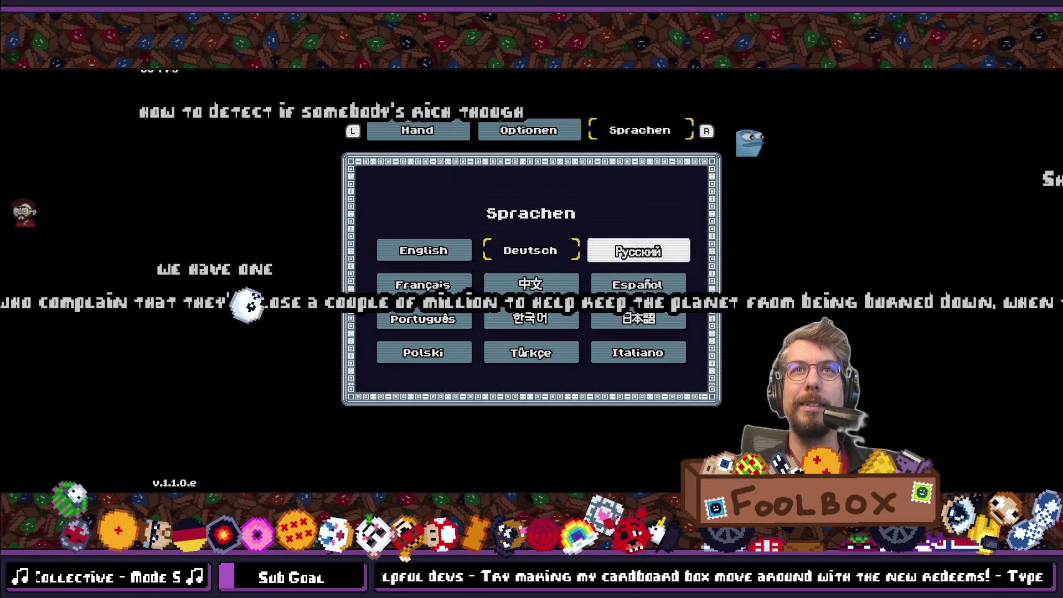
key(Return)
key(Escape)
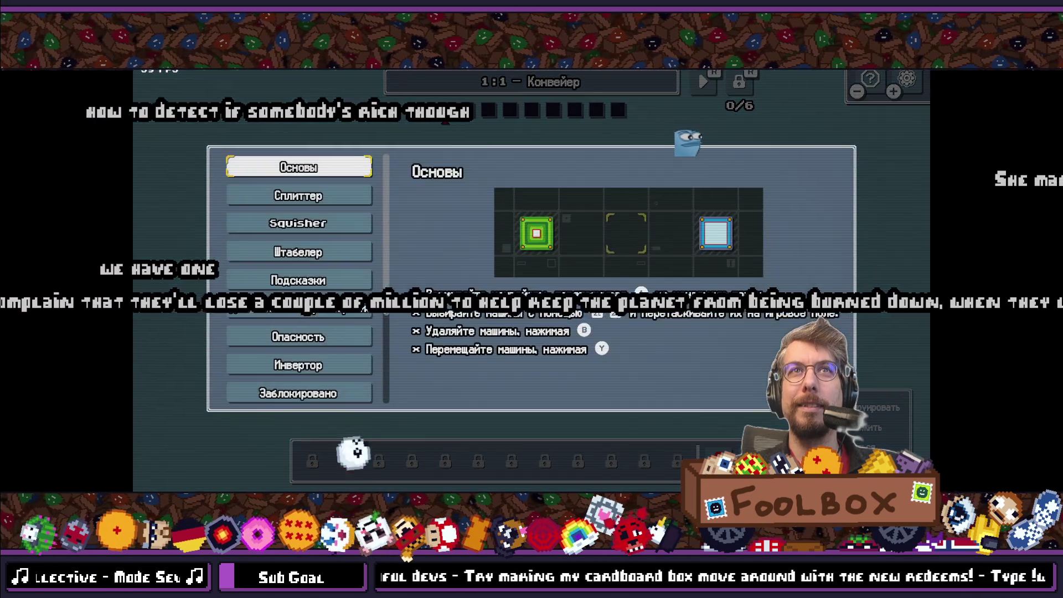
Step: Browse Russian help topics (Песочница, Сжатие, Заблокировано), close help, and bring up the menu with F1
key(Down)
key(Down)
key(Down)
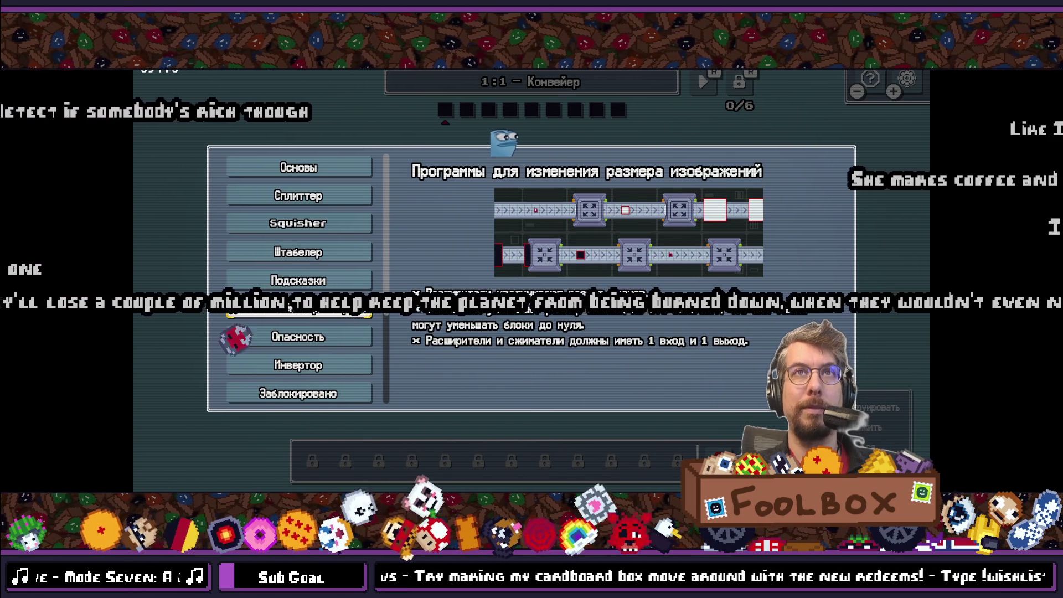
key(Down)
key(Down)
key(Down)
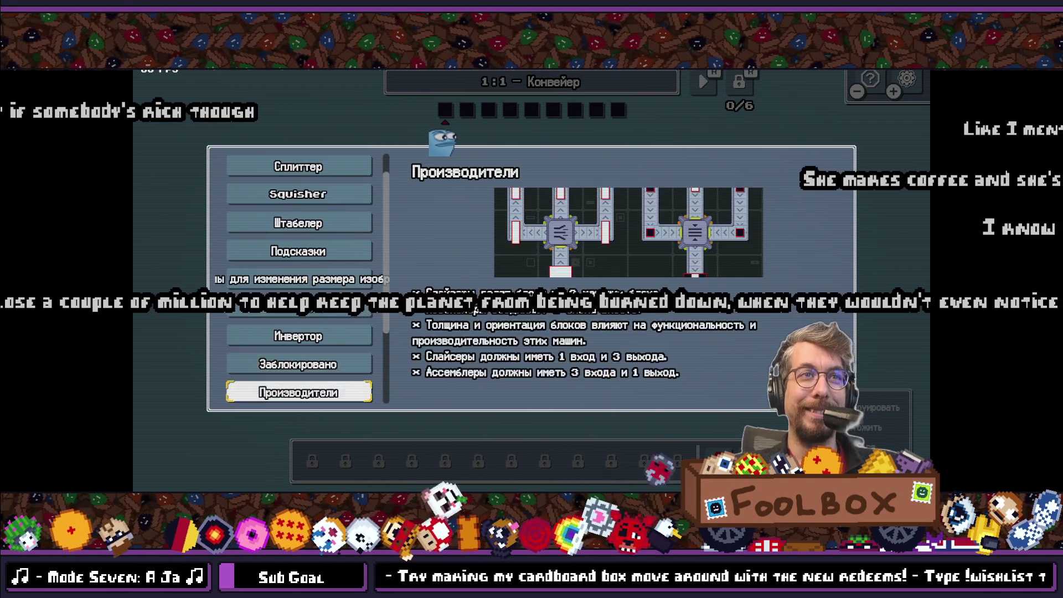
key(Down)
key(Down)
key(Up)
key(Up)
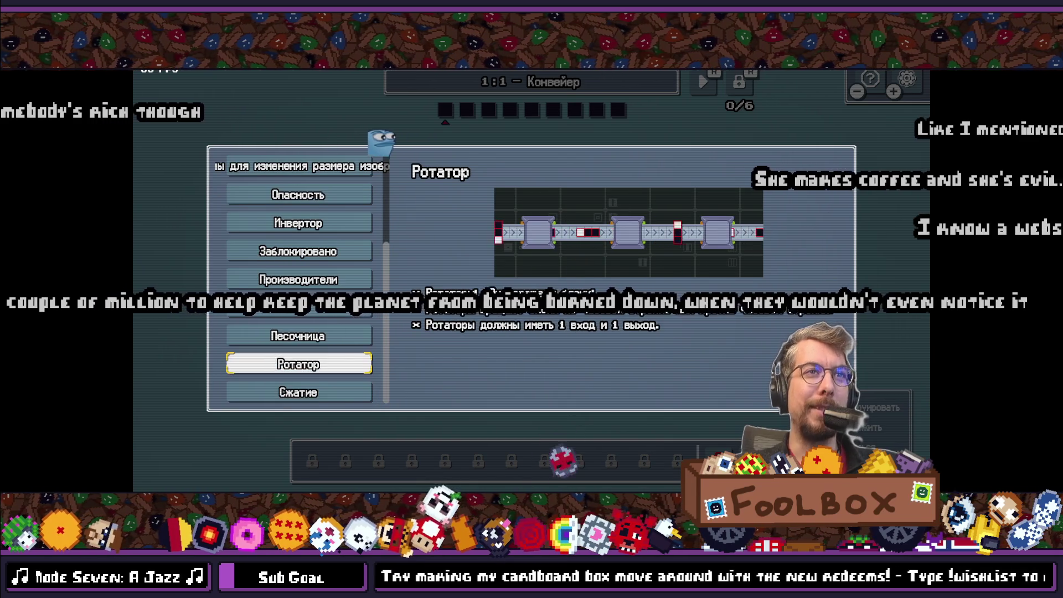
key(Up)
key(Up)
key(Up)
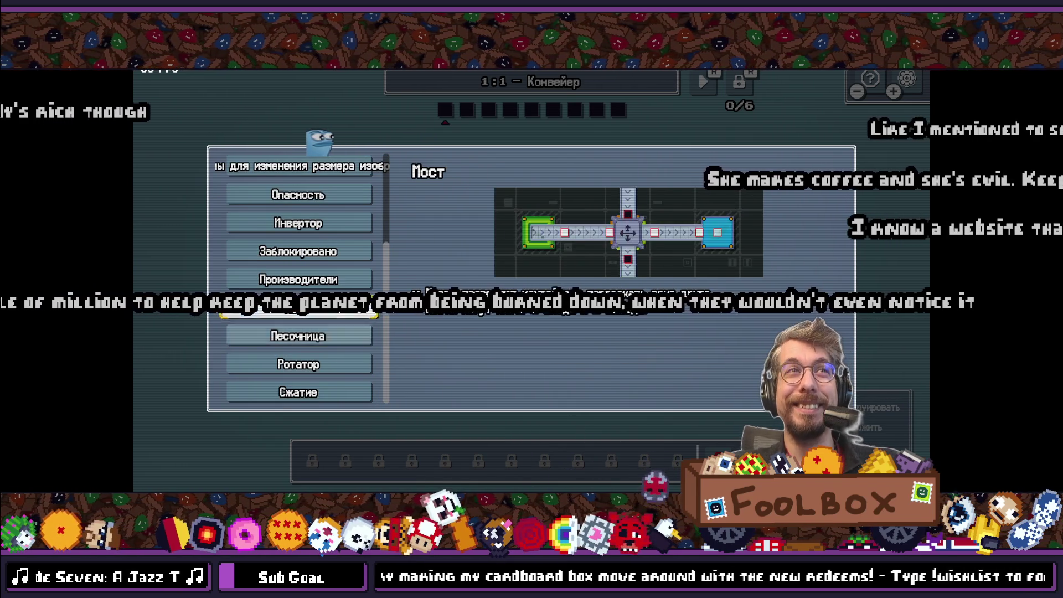
key(Up)
key(Up)
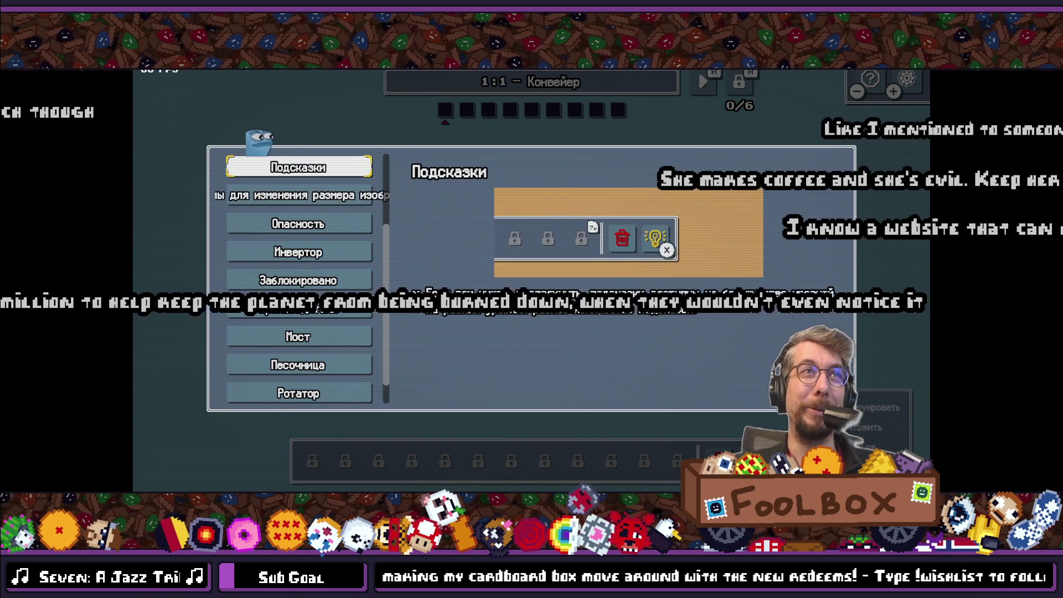
key(Down)
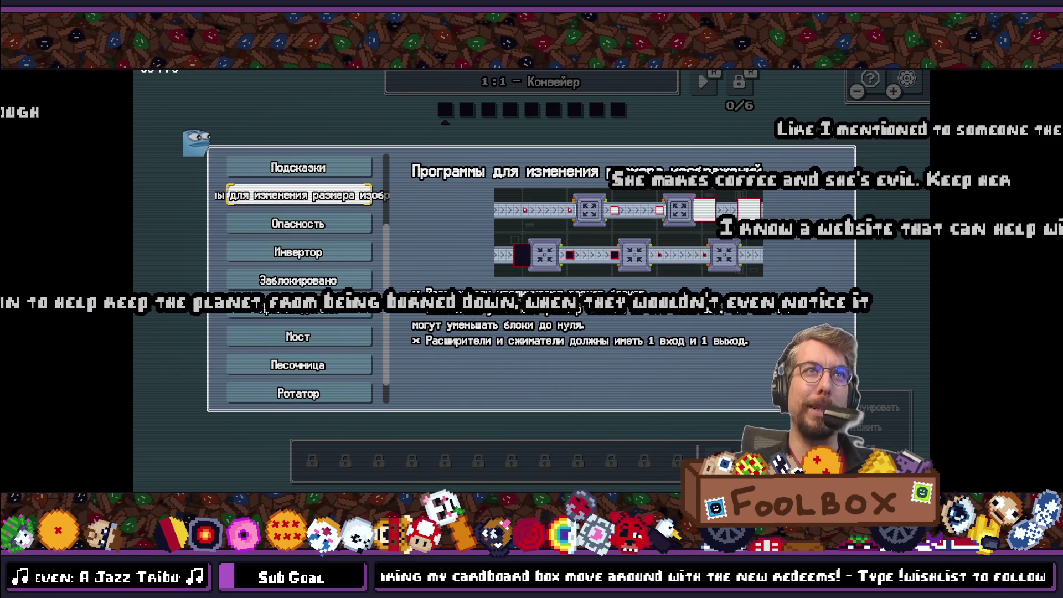
key(Escape)
key(Escape)
key(Escape)
key(F1)
Step: Step down the Russian help topics to the Производители page
key(Down)
key(Down)
key(Down)
key(Down)
key(Down)
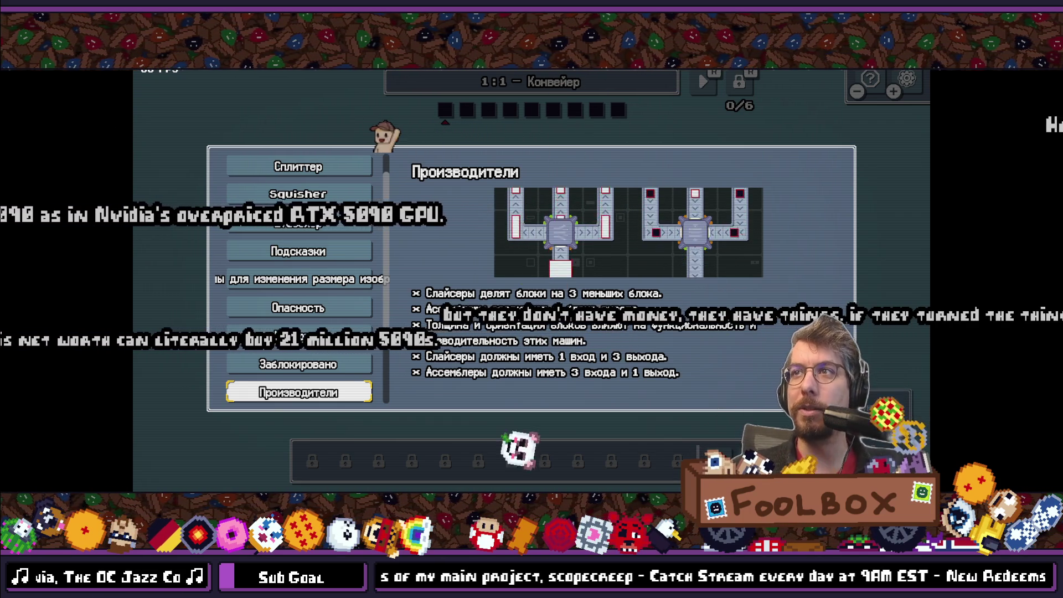
Step: Browse the Russian help topics among Сжатие, Заблокировано and Squisher
key(Down)
key(Down)
key(Down)
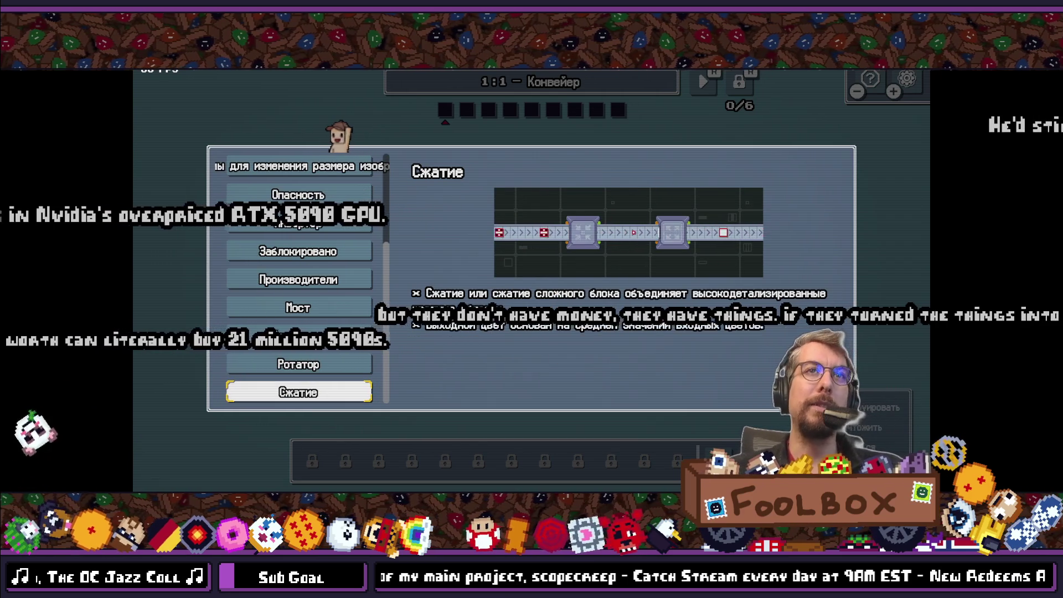
key(Up)
key(Up)
key(Up)
key(Up)
key(Up)
key(Up)
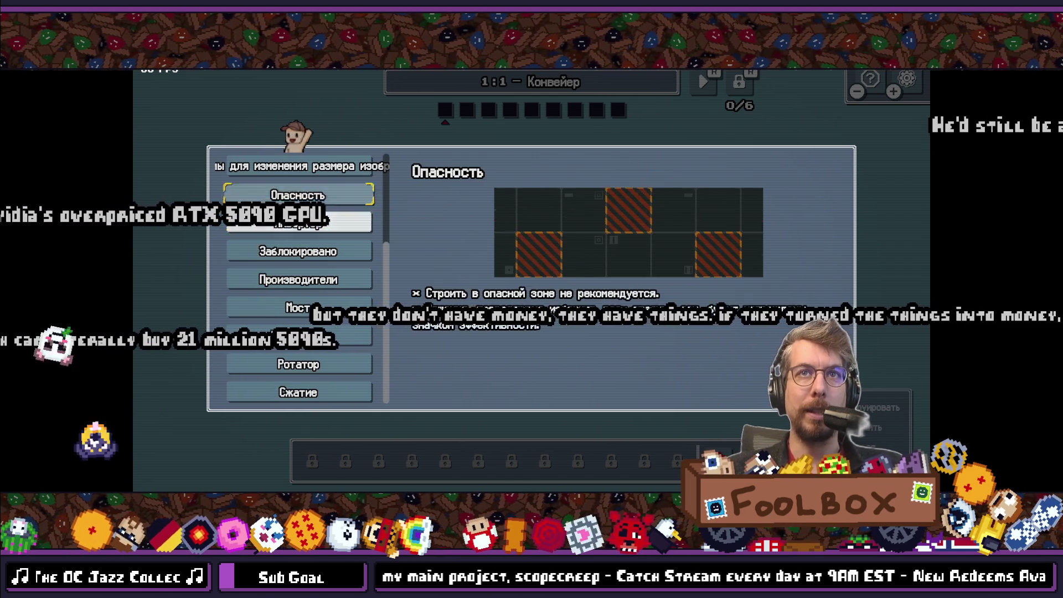
key(Up)
key(Up)
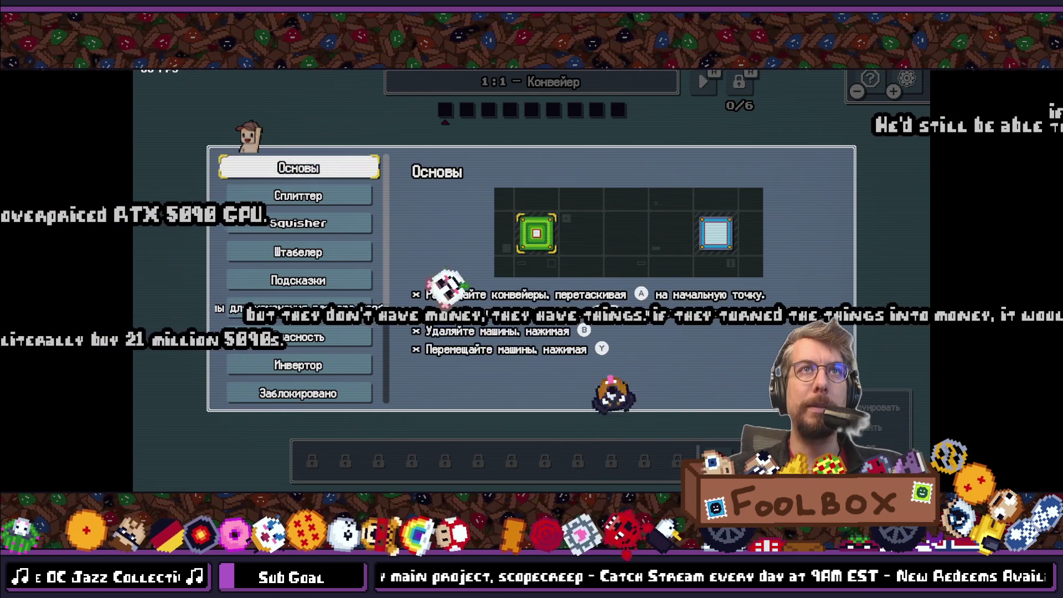
key(Down)
key(Down)
key(Down)
key(Up)
key(Up)
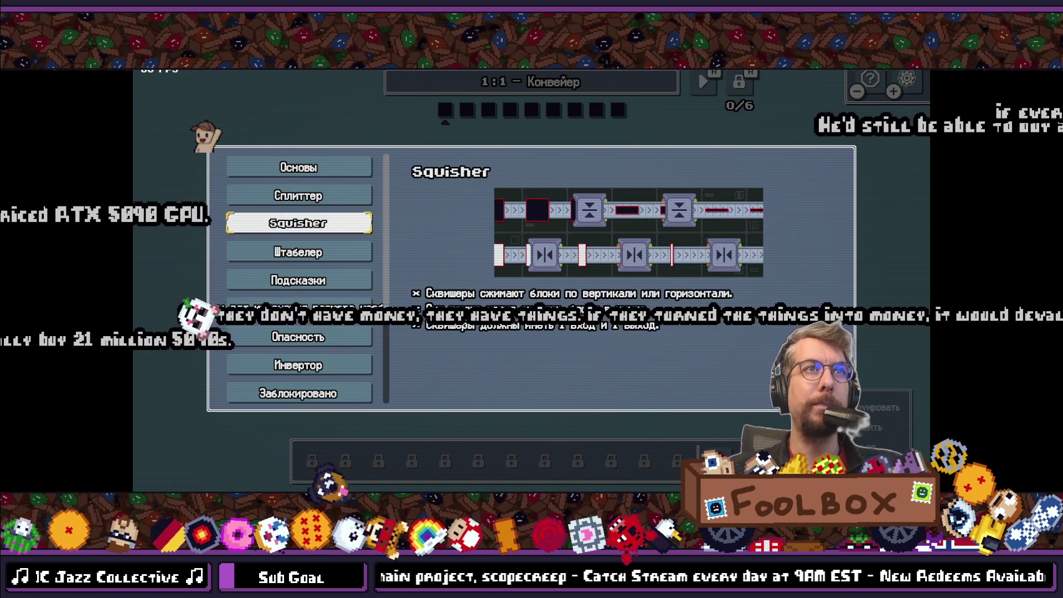
Step: Pause the game and switch the language to Français
key(Escape)
key(Escape)
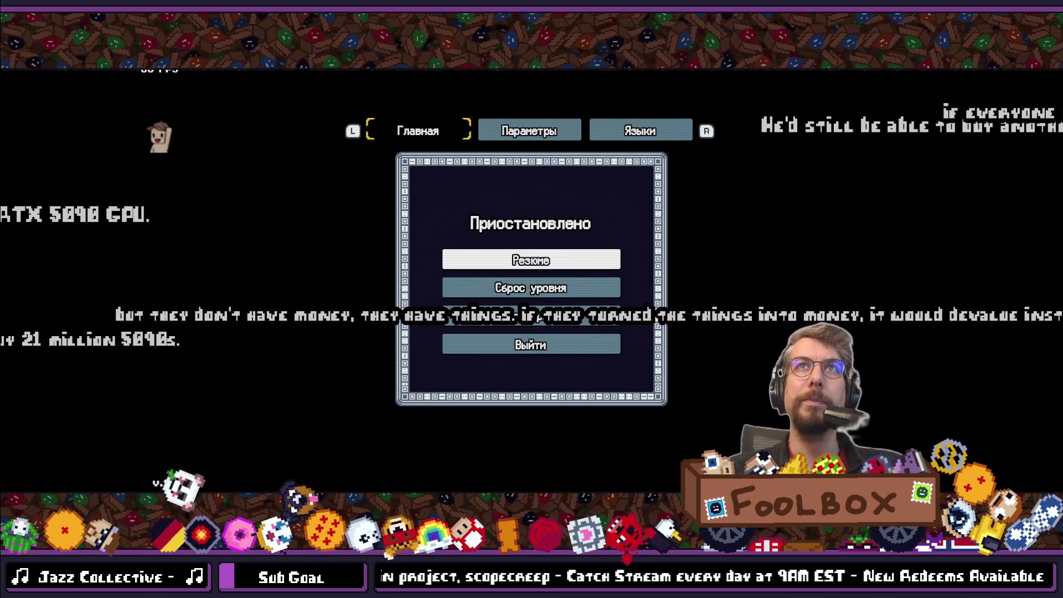
key(r)
key(r)
key(Down)
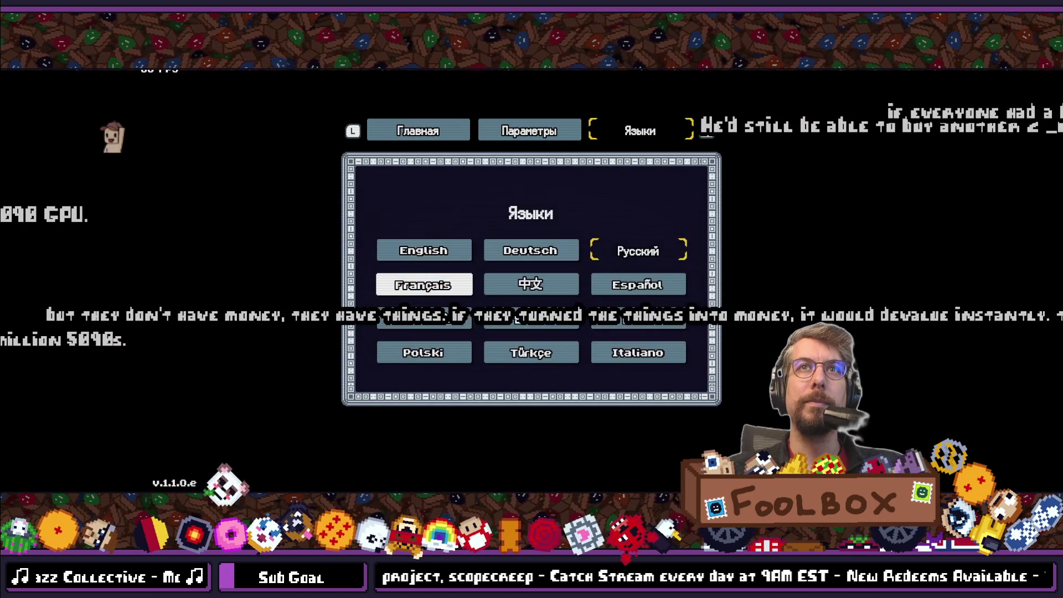
key(Return)
Step: Browse the French help from Éclat down to Compression, then open Options from the pause menu
key(Escape)
key(Down)
key(Down)
key(Down)
key(Down)
key(Up)
key(Up)
key(Up)
key(Up)
key(Up)
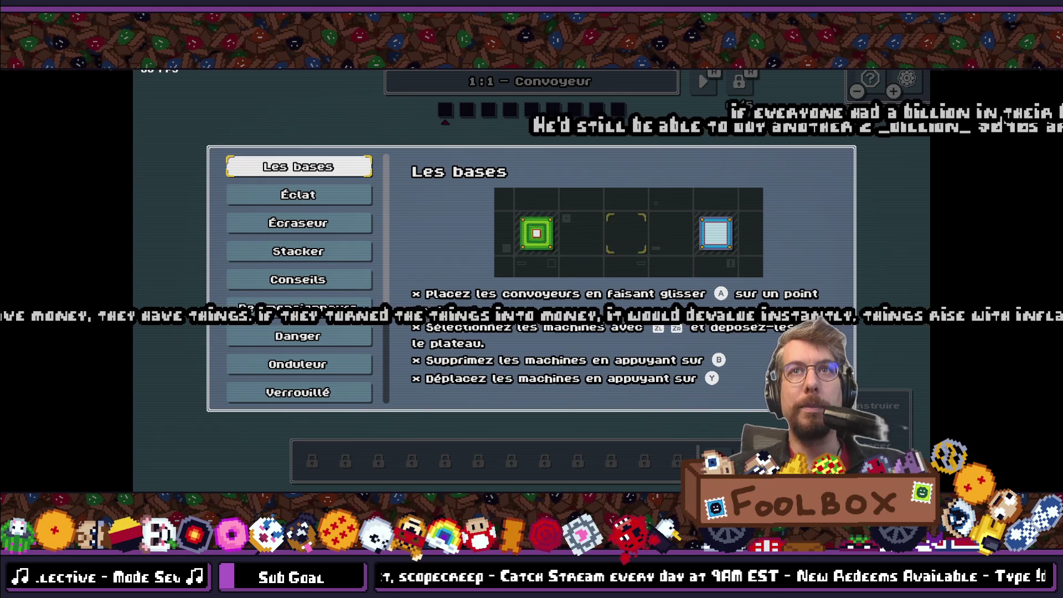
key(Down)
key(Down)
key(Down)
key(Down)
key(Down)
key(Down)
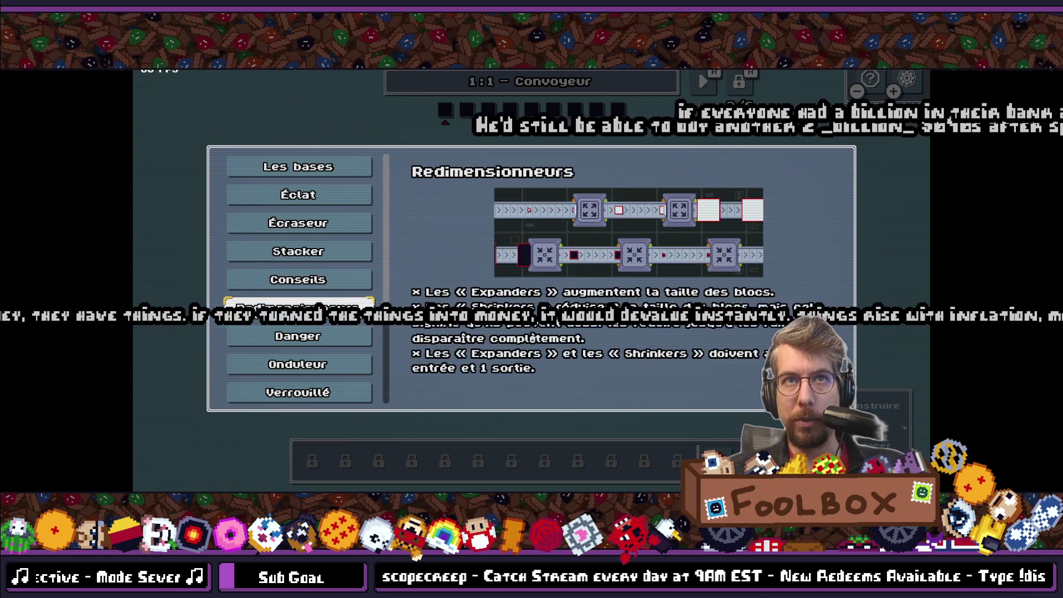
key(Down)
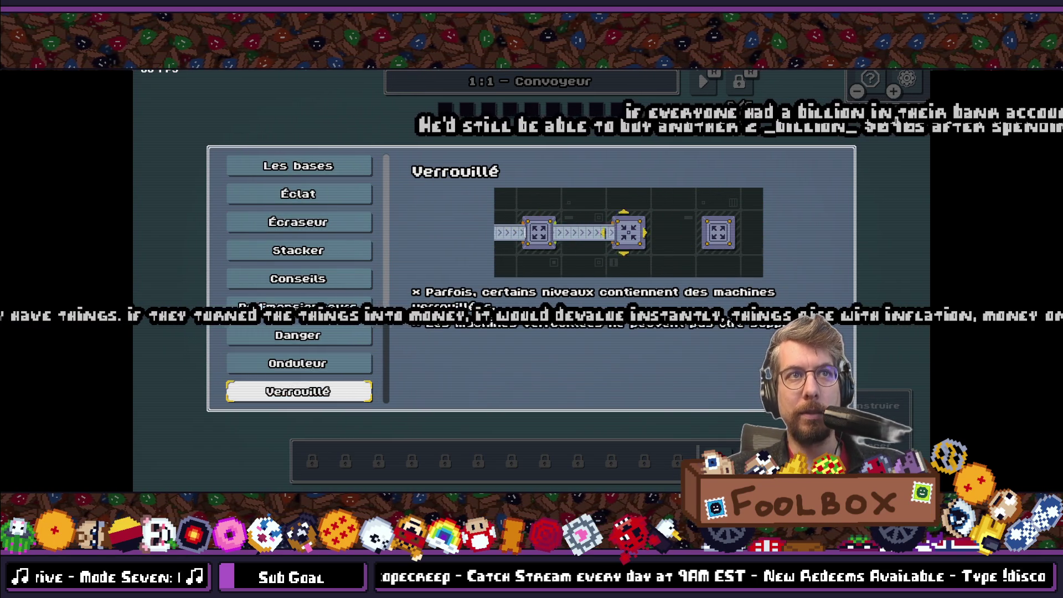
key(Down)
key(Down)
key(Down)
key(Down)
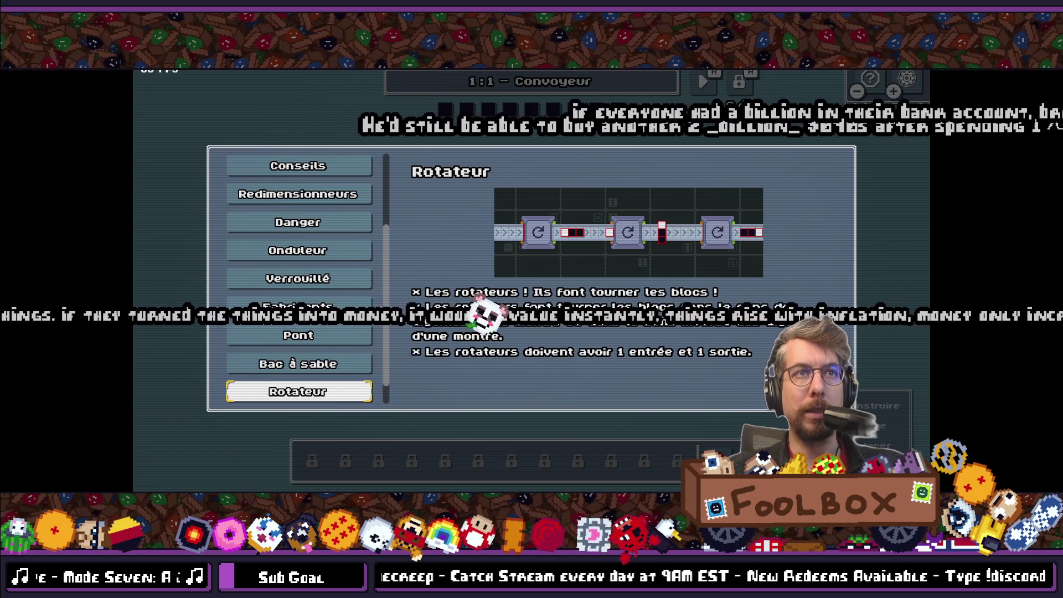
key(Down)
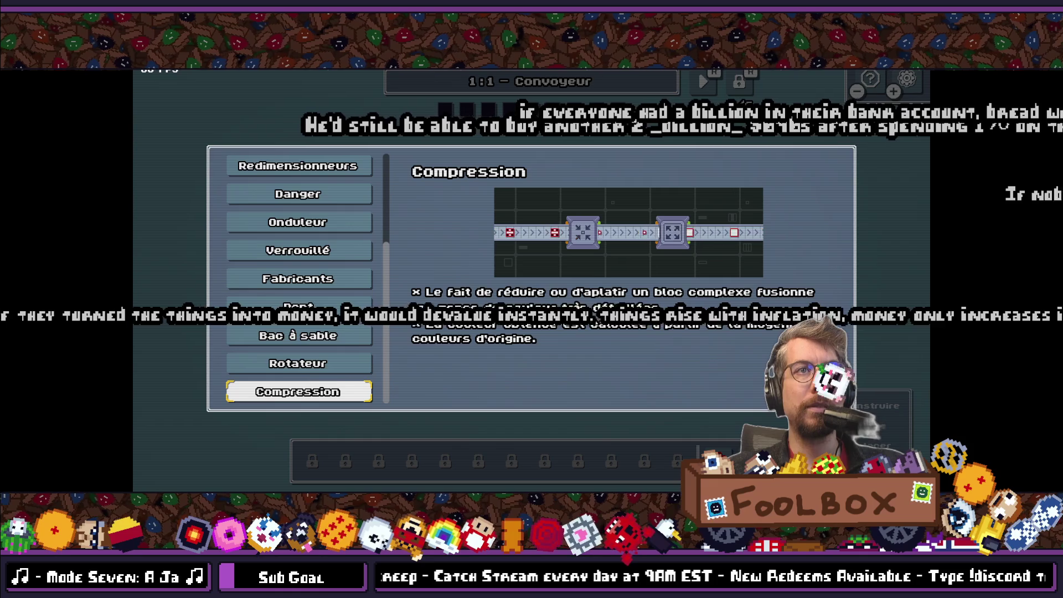
key(Escape)
key(Escape)
key(Down)
key(Down)
key(Return)
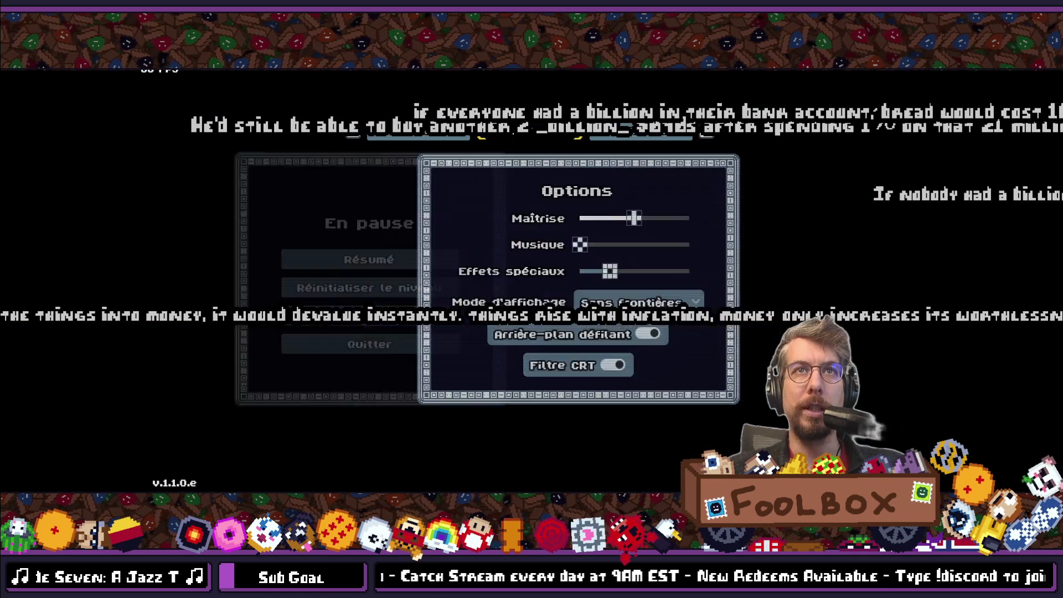
Step: Switch the game to 中文 and browse the Chinese help down to 旋转器 and 压缩
key(Return)
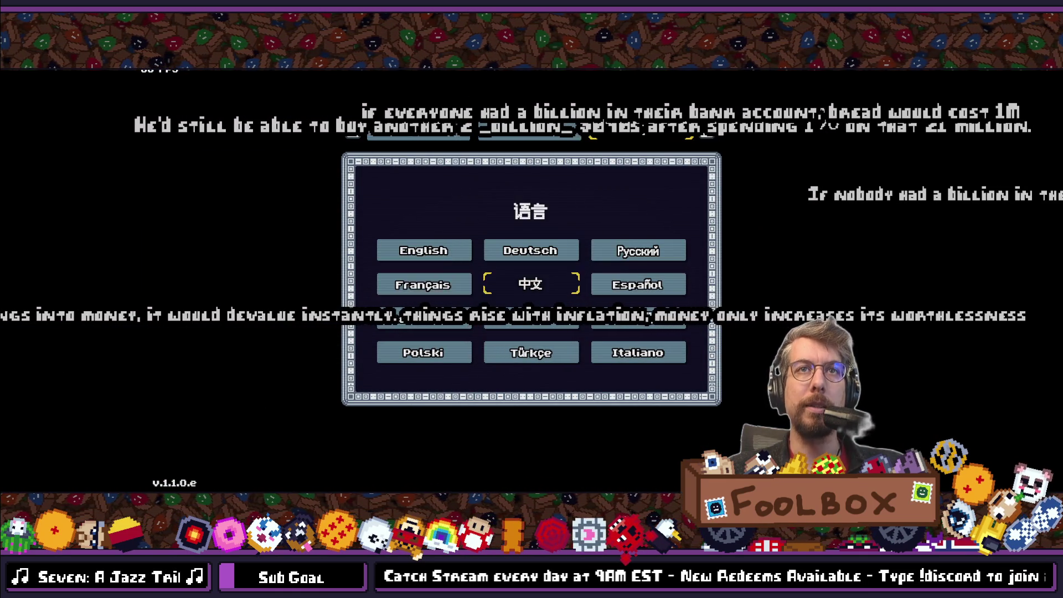
key(Return)
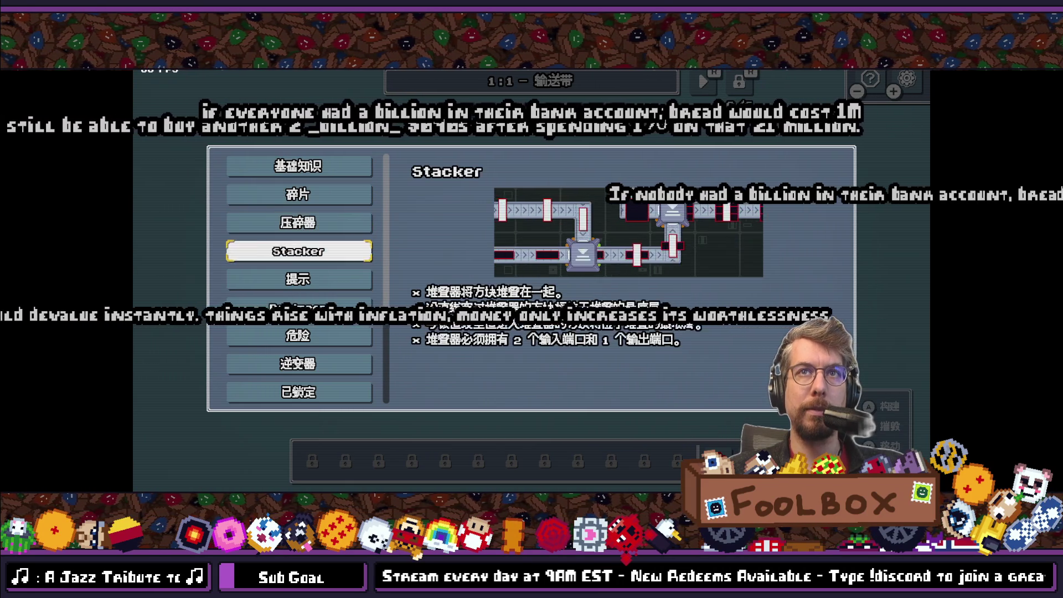
key(Down)
key(Down)
key(Down)
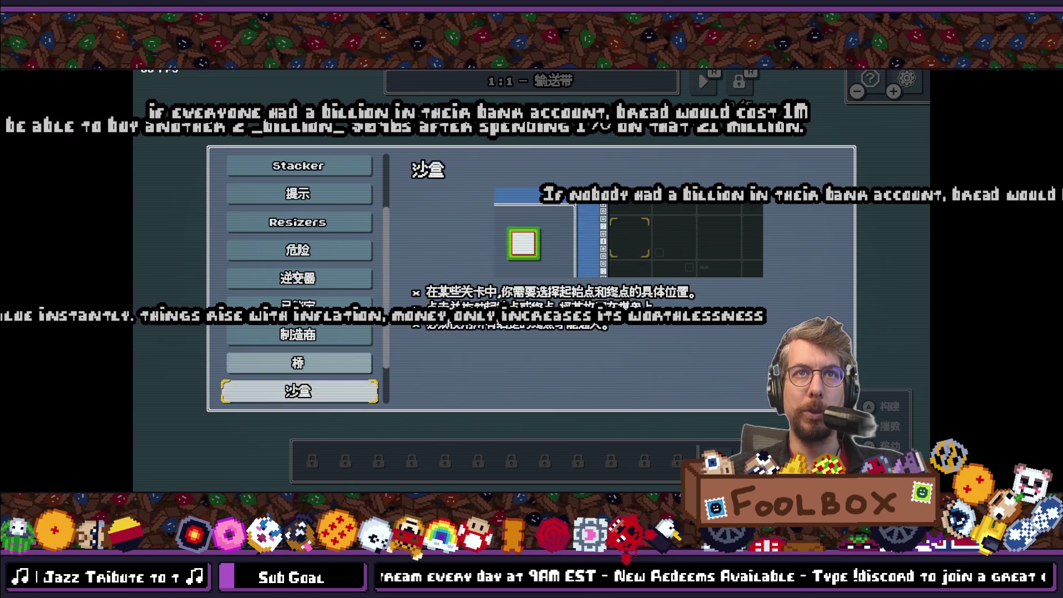
key(Down)
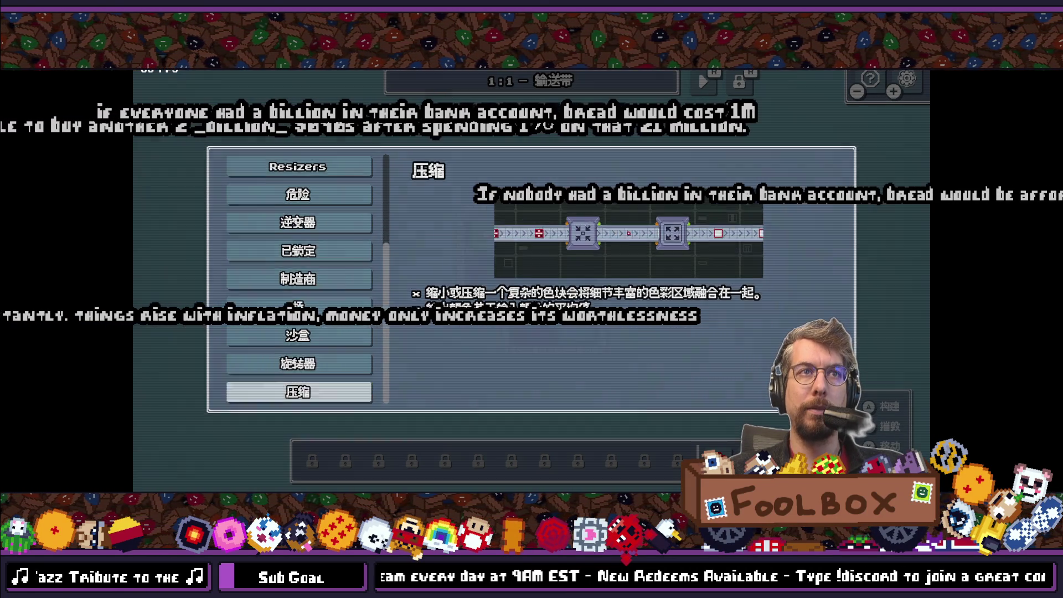
Step: Pause the game and return to the 语言 language selection panel
key(Escape)
key(Escape)
key(Down)
key(Down)
key(Return)
key(Return)
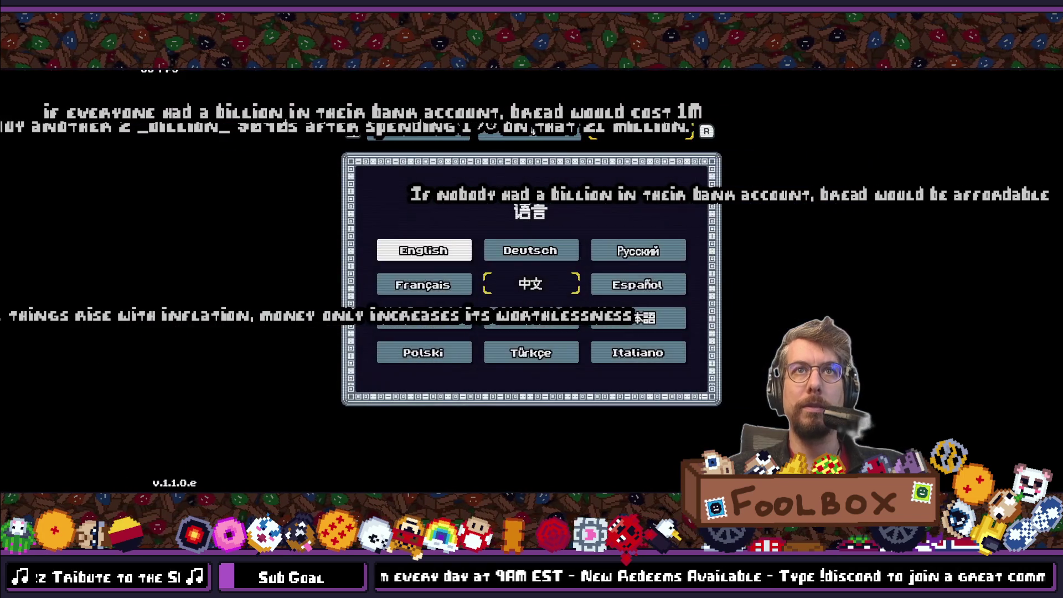
key(Return)
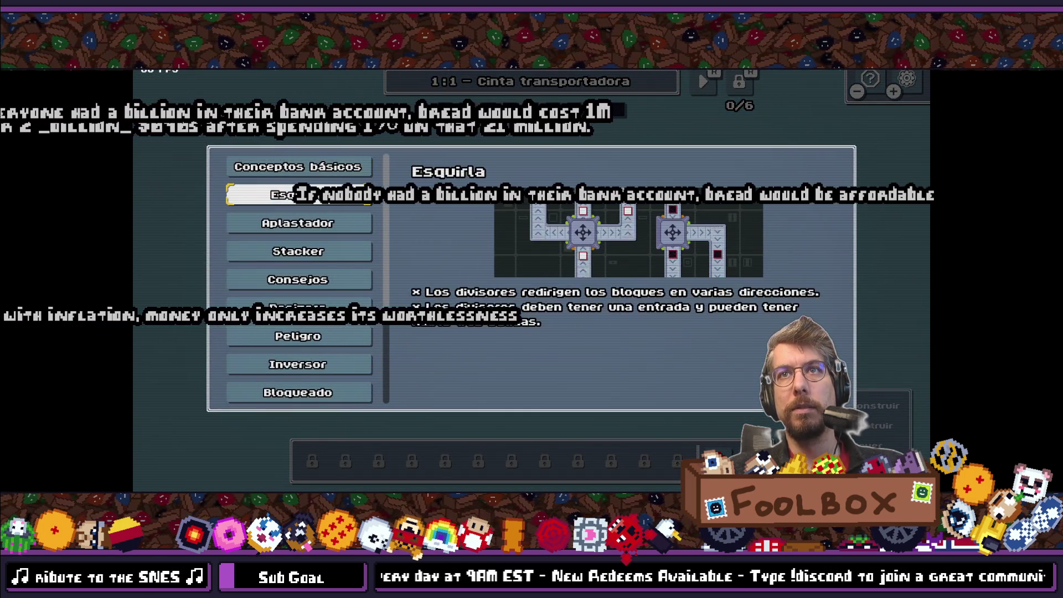
Step: Browse the Spanish help from Conceptos básicos down to Compresión, then pause the game
click(298, 166)
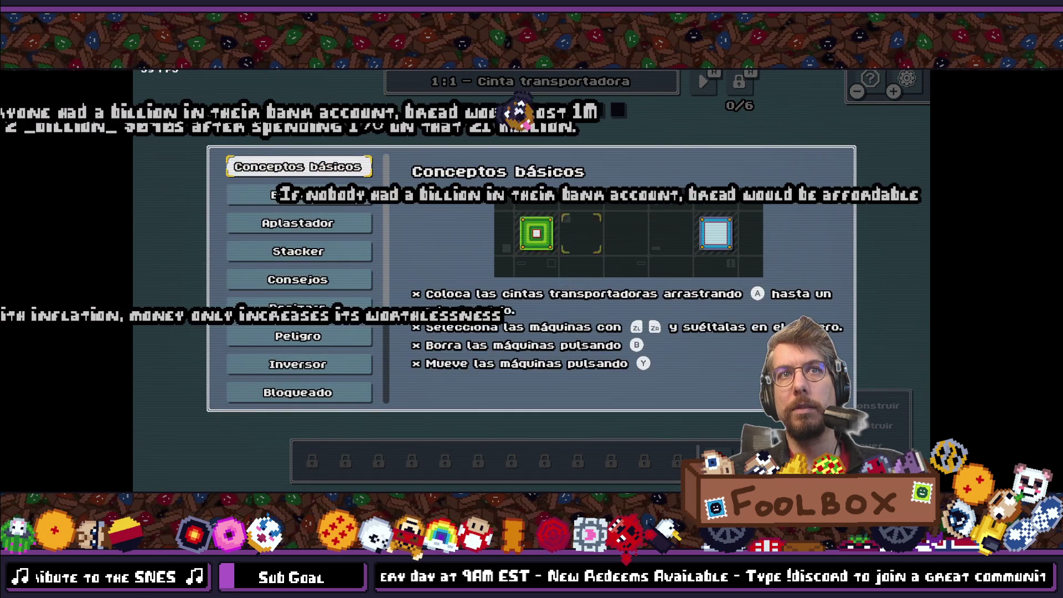
key(Down)
key(Down)
key(Down)
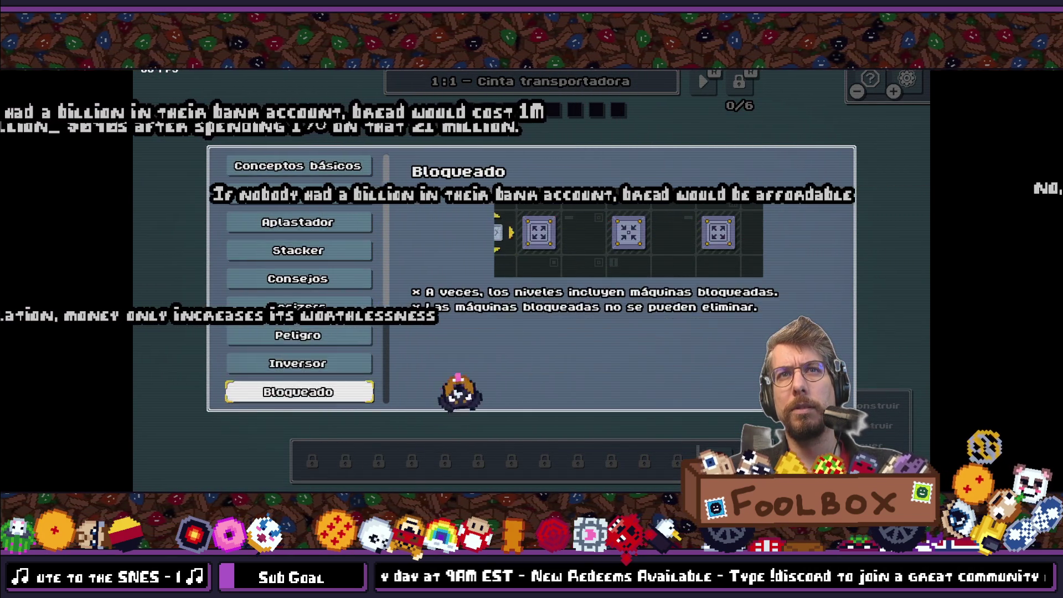
key(Down)
key(Down)
key(Down)
key(Escape)
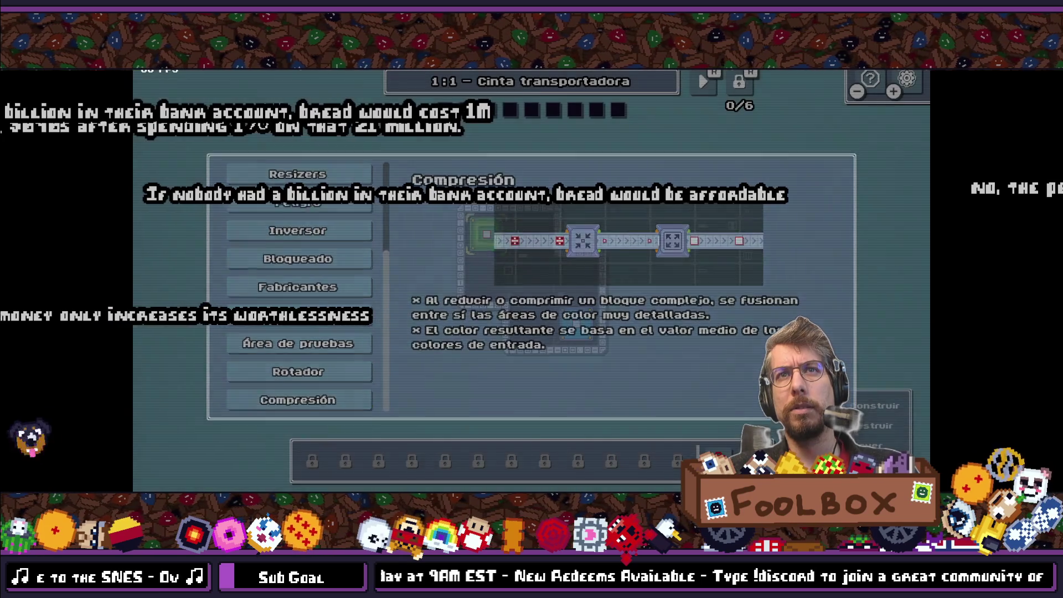
Step: Switch to Português and browse the Portuguese help through Fabricantes to Compressão
key(r)
key(r)
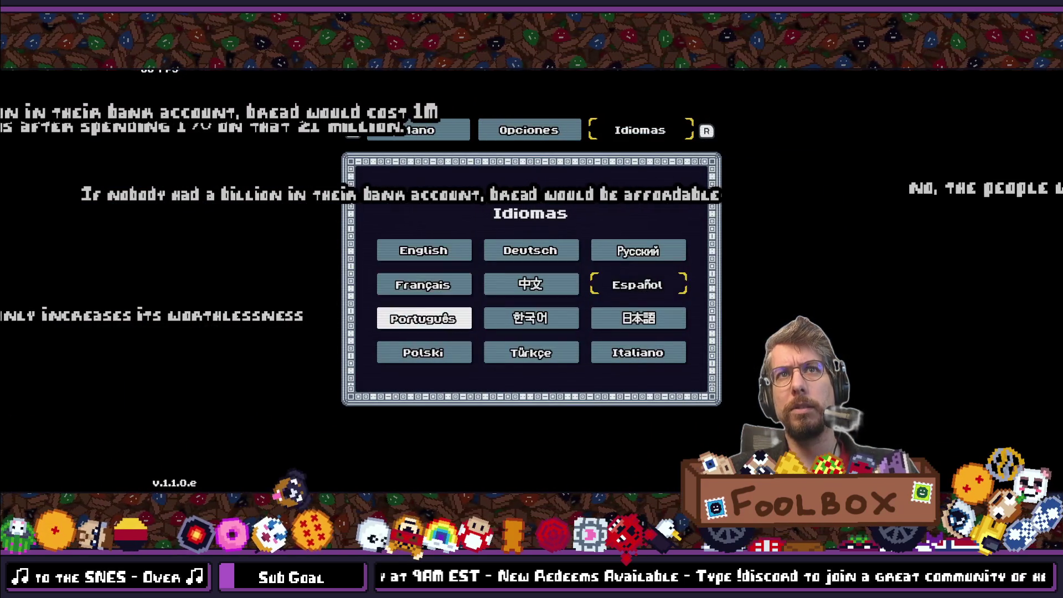
key(Escape)
key(h)
key(Down)
key(Down)
key(Down)
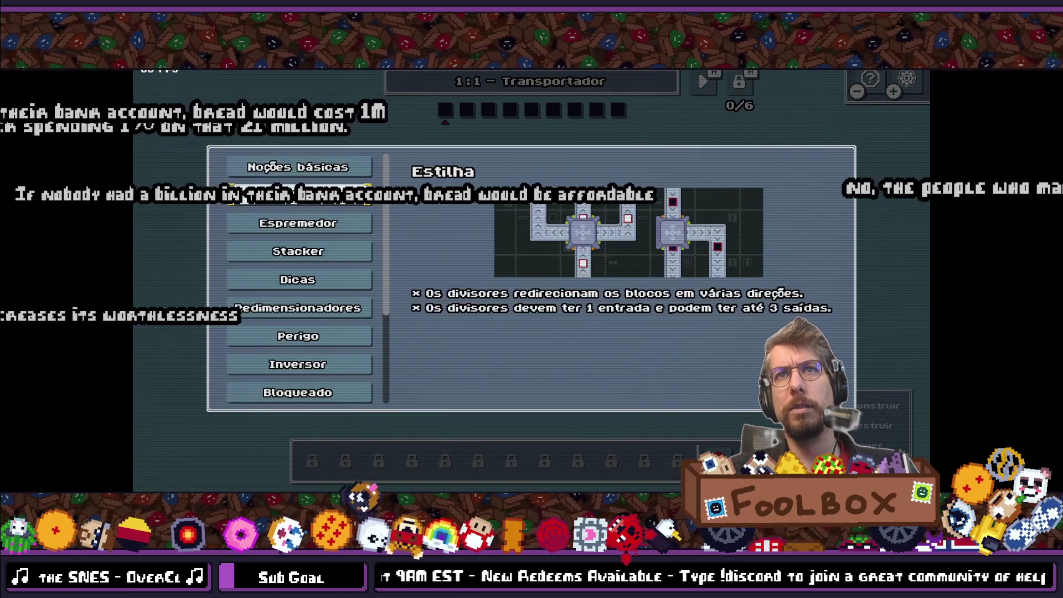
key(Down)
key(Down)
key(Down)
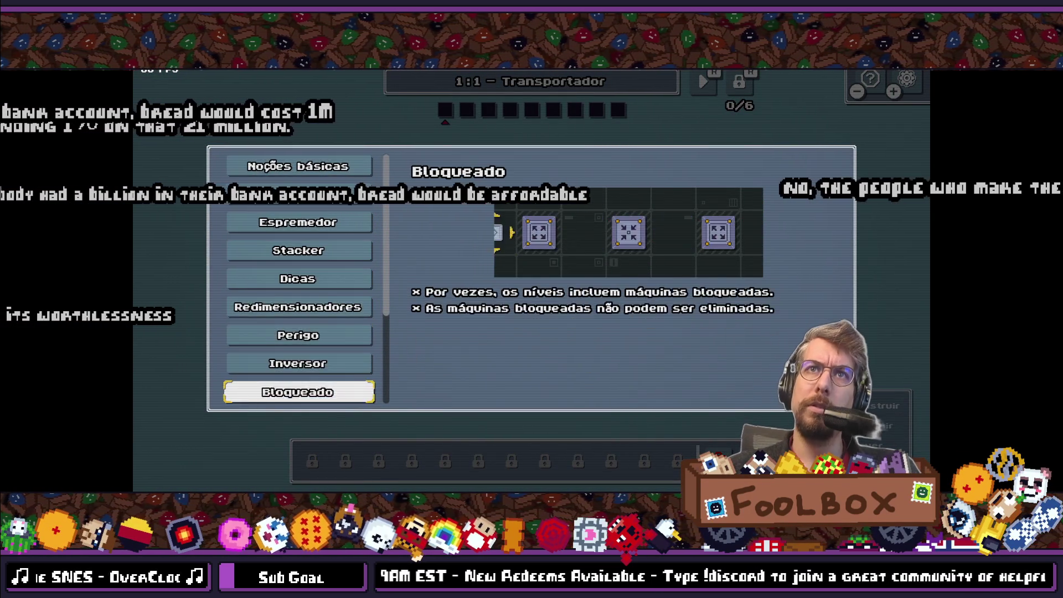
key(Down)
key(Down)
key(Down)
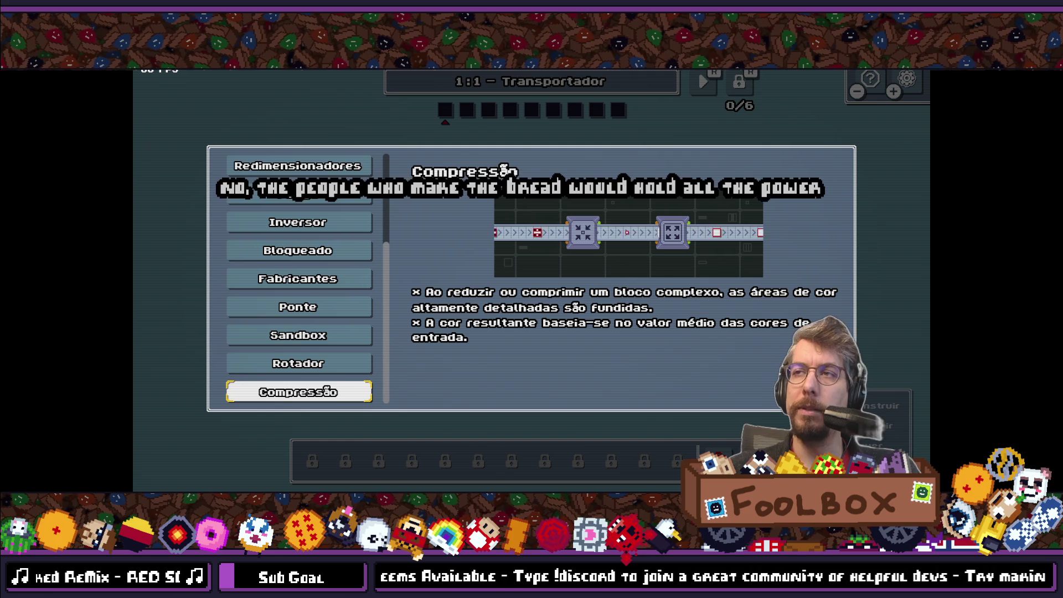
click(298, 391)
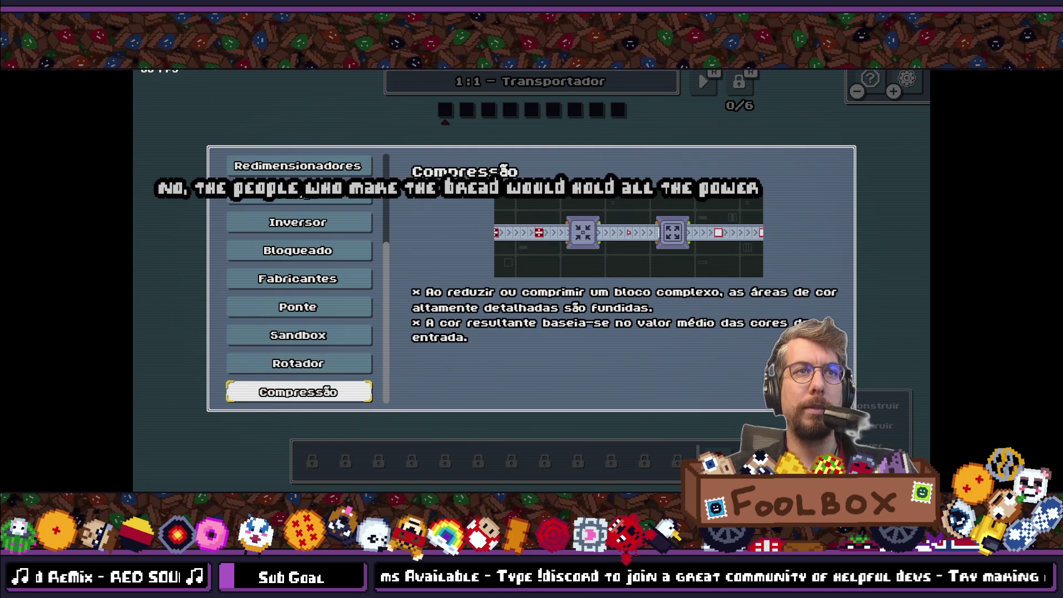
key(Escape)
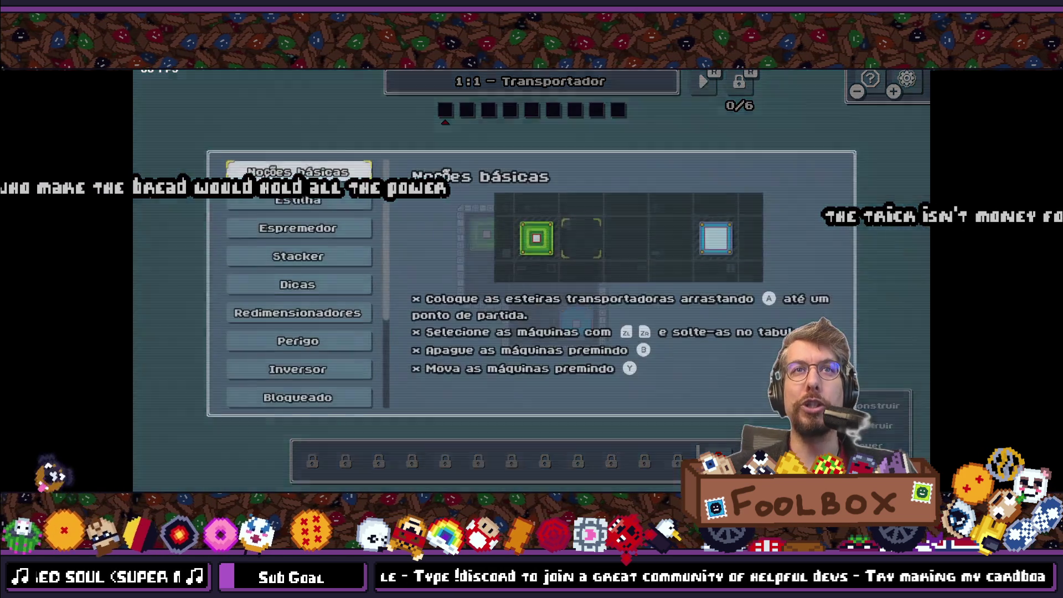
Step: Reopen and close the Portuguese help, then pause and go to the Idiomas tab
key(F1)
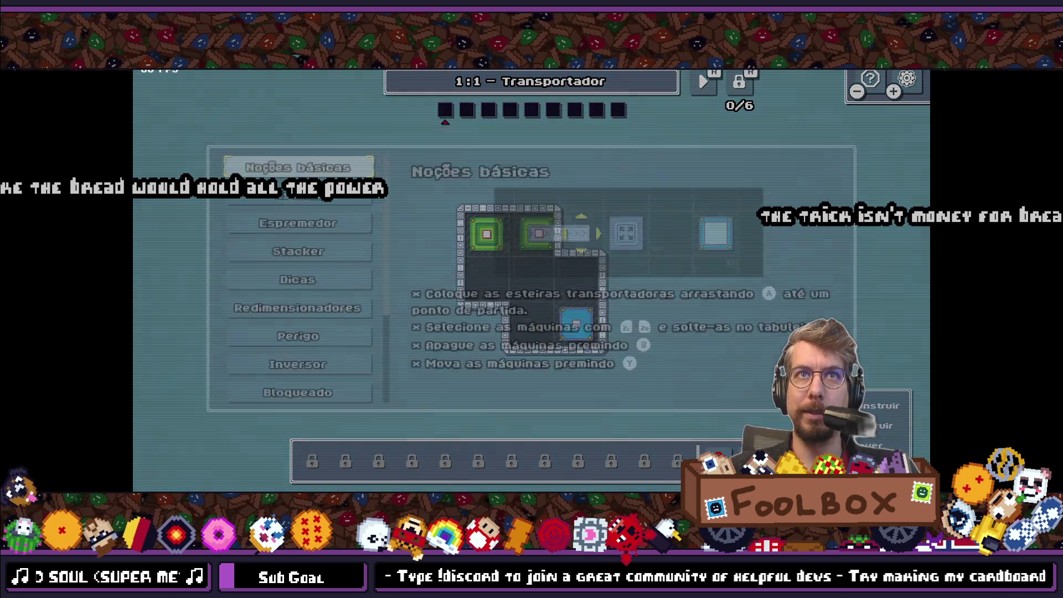
key(Escape)
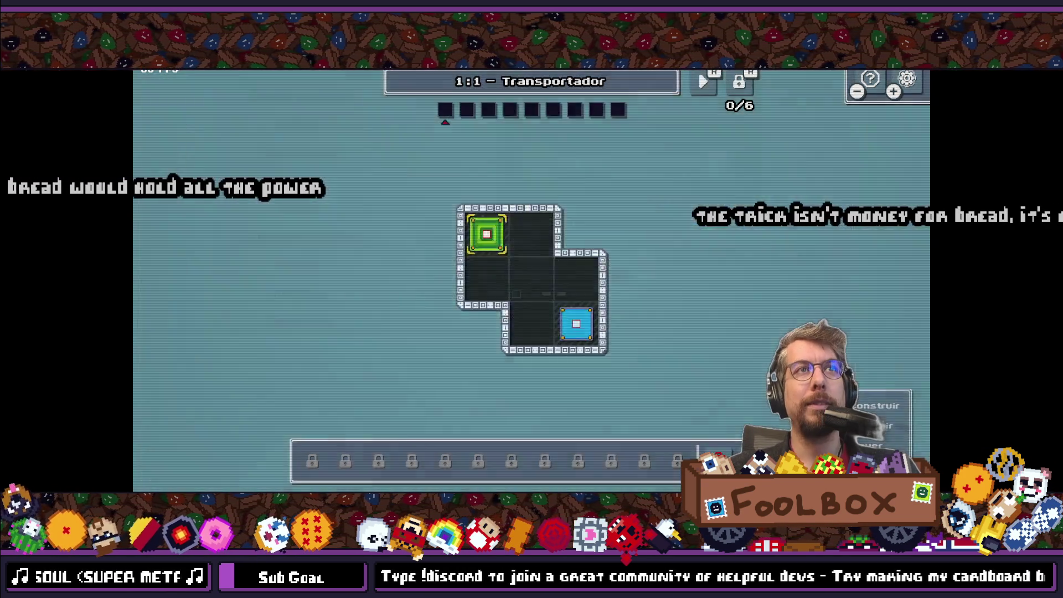
key(Escape)
key(e)
key(e)
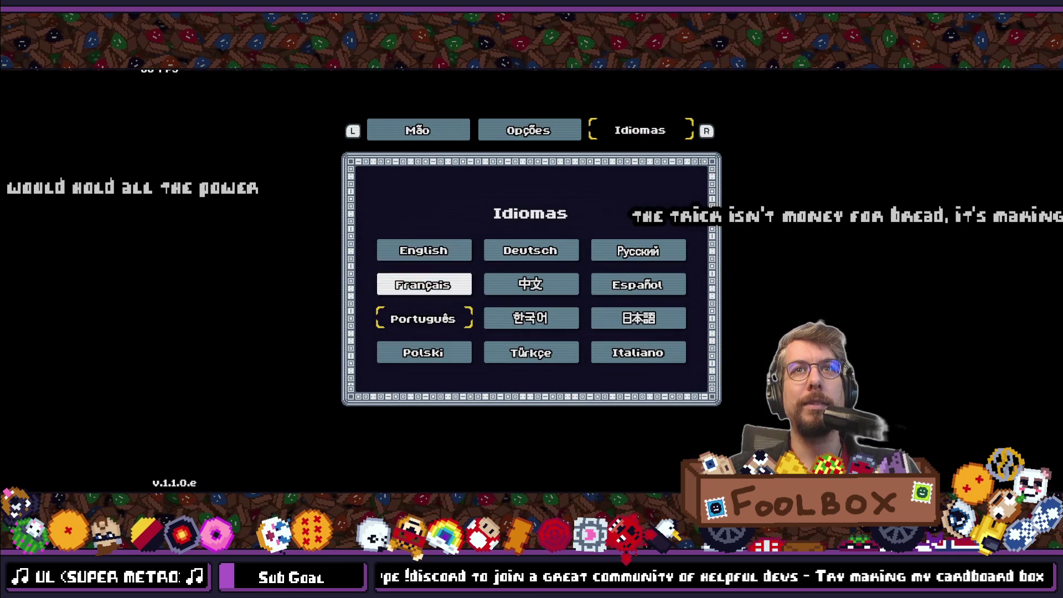
Step: Switch the game to 한국어 and browse the Korean help topics
key(Return)
key(Escape)
key(F1)
key(Down)
key(Up)
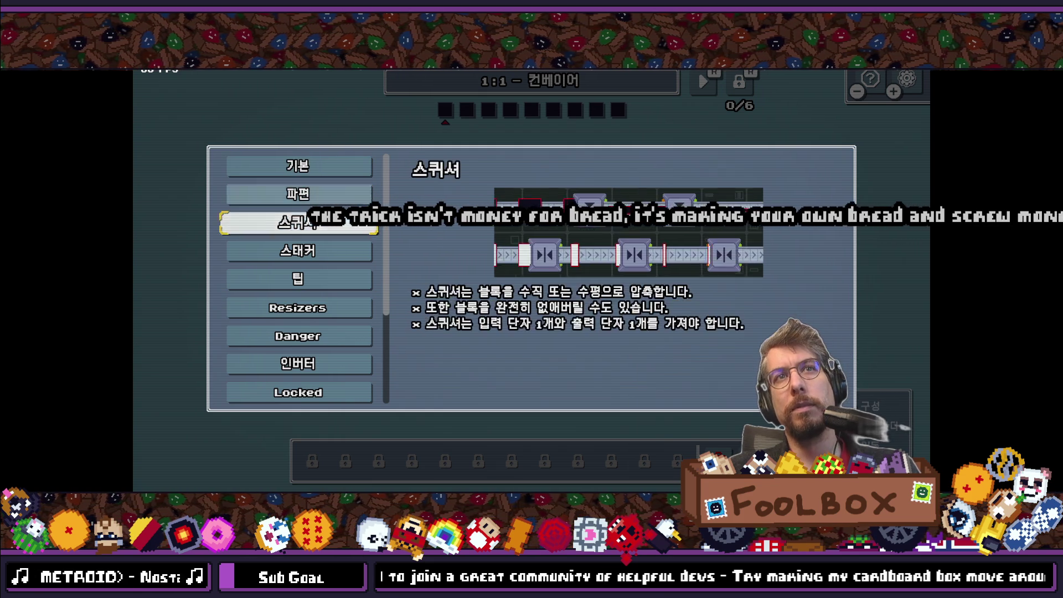
key(Down)
key(Down)
key(Down)
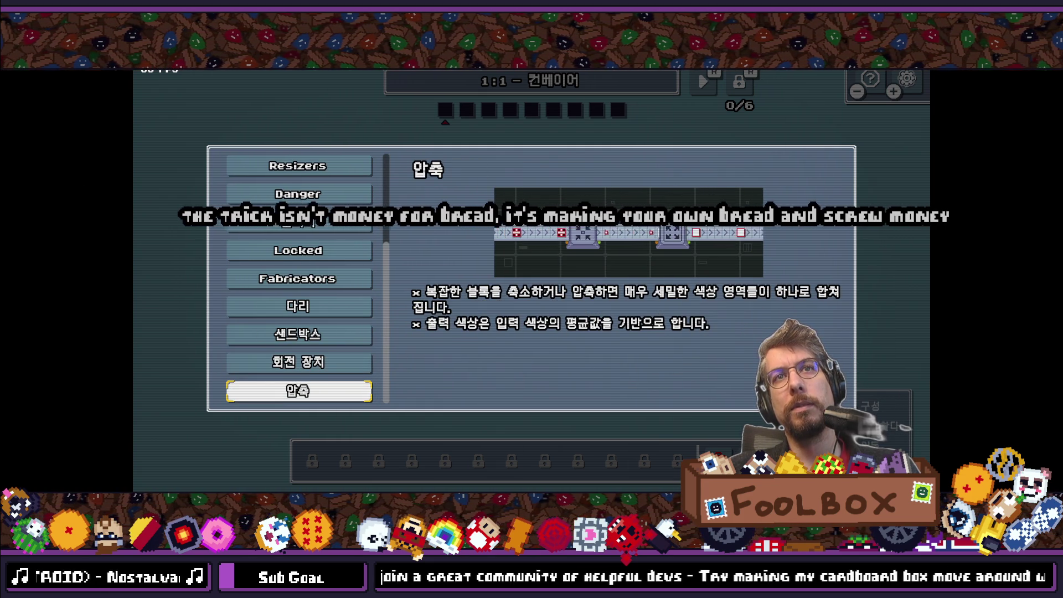
key(Escape)
Step: Switch to 日本語, browse the Japanese help down to 圧縮, and return to the language choices
key(e)
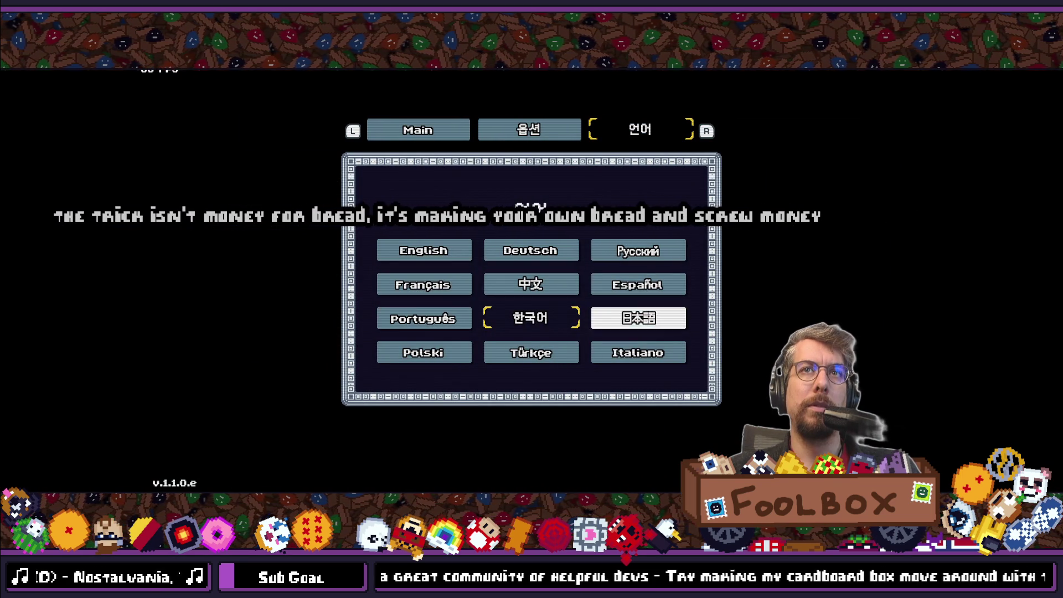
key(Return)
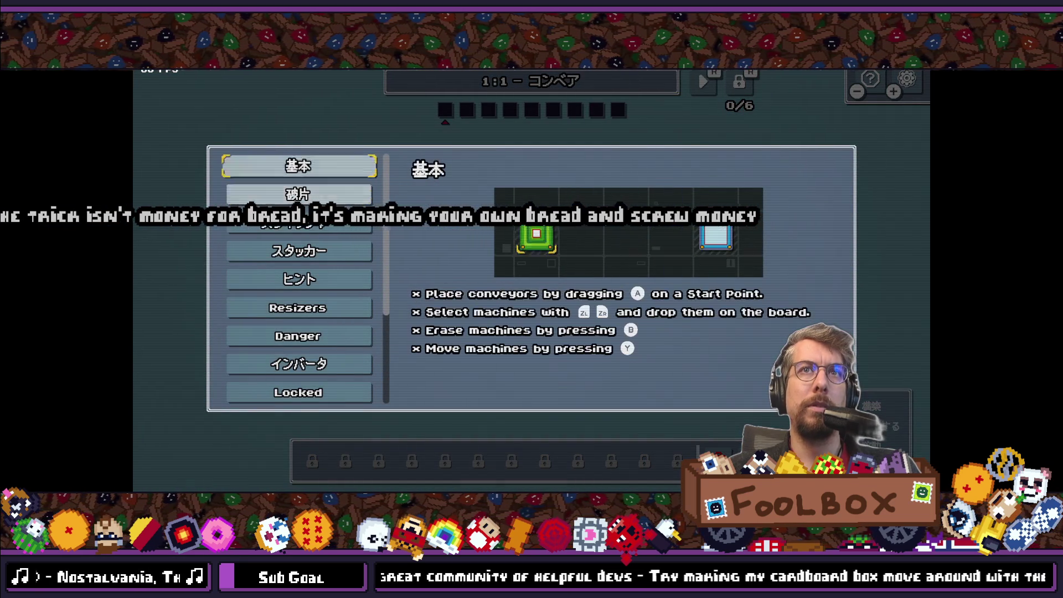
key(Down)
key(Down)
key(Down)
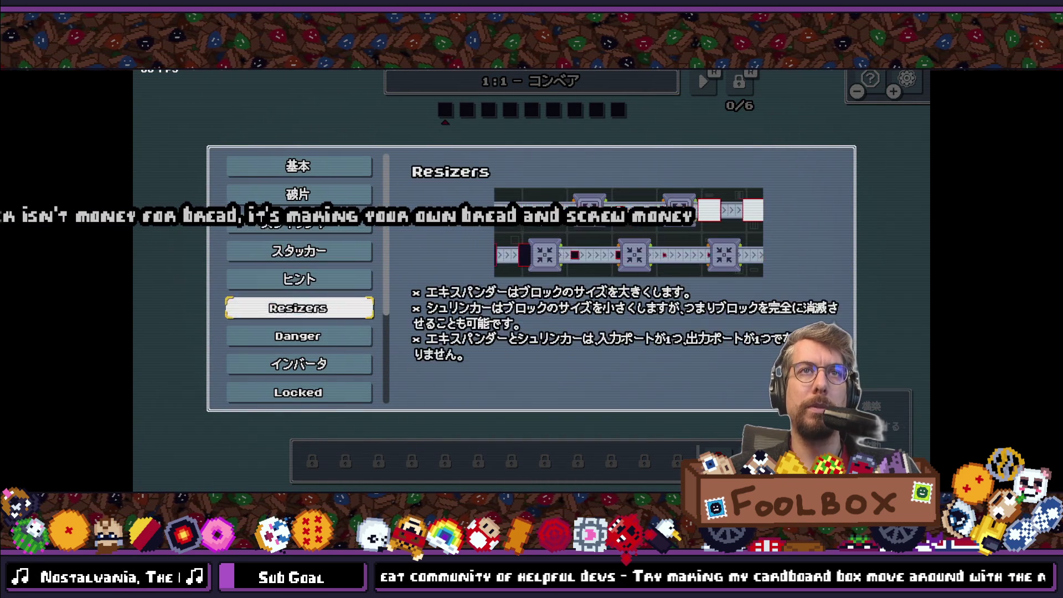
key(Down)
key(Down)
key(Down)
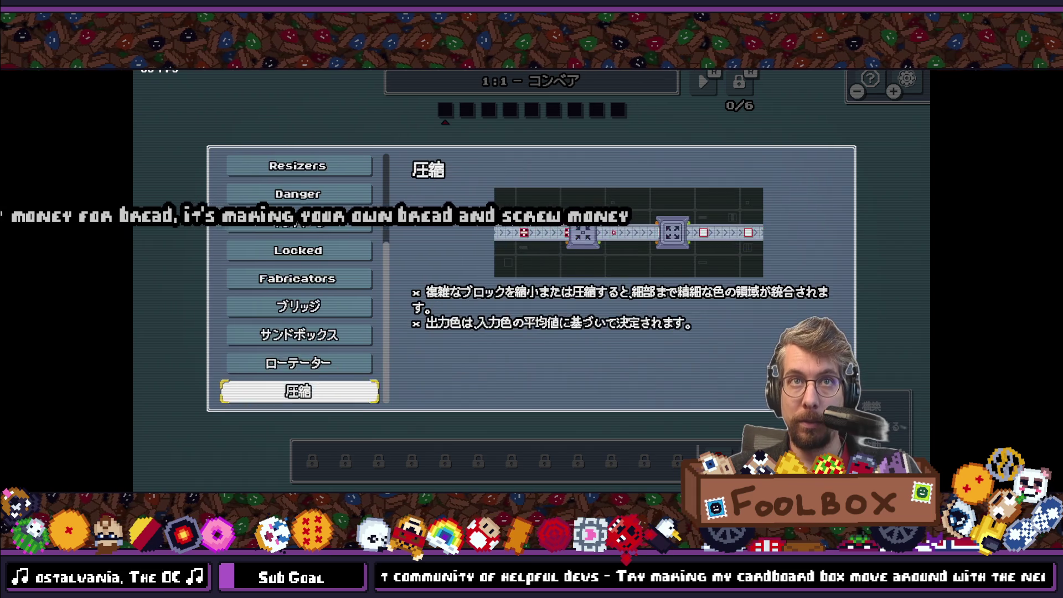
key(Escape)
key(Escape)
key(Tab)
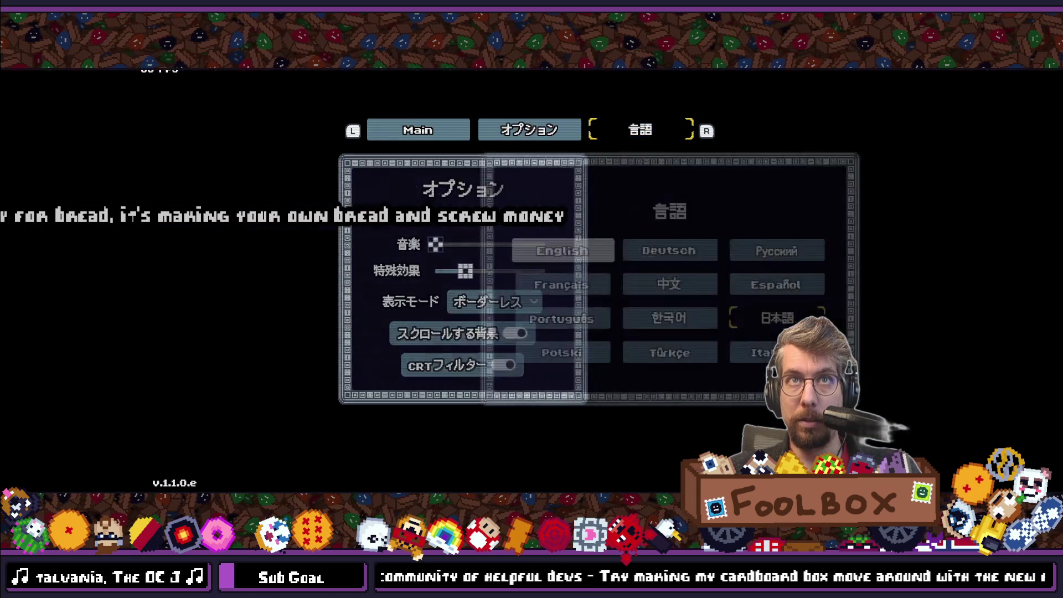
key(Down)
key(Down)
Step: Switch the game to Polski and browse the Polish help through Danger and Kompresja
key(Return)
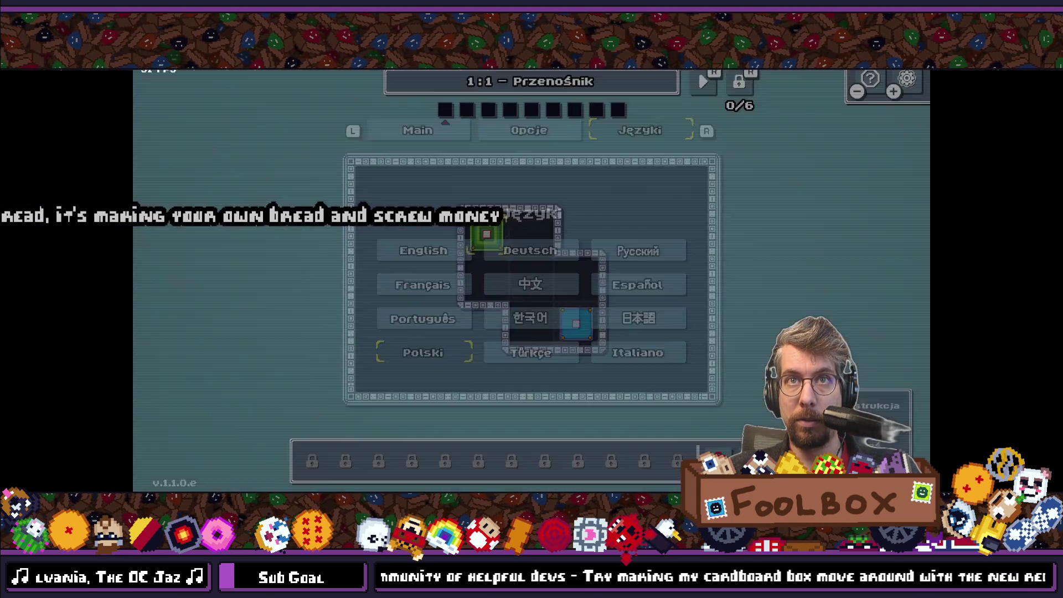
key(Down)
key(Up)
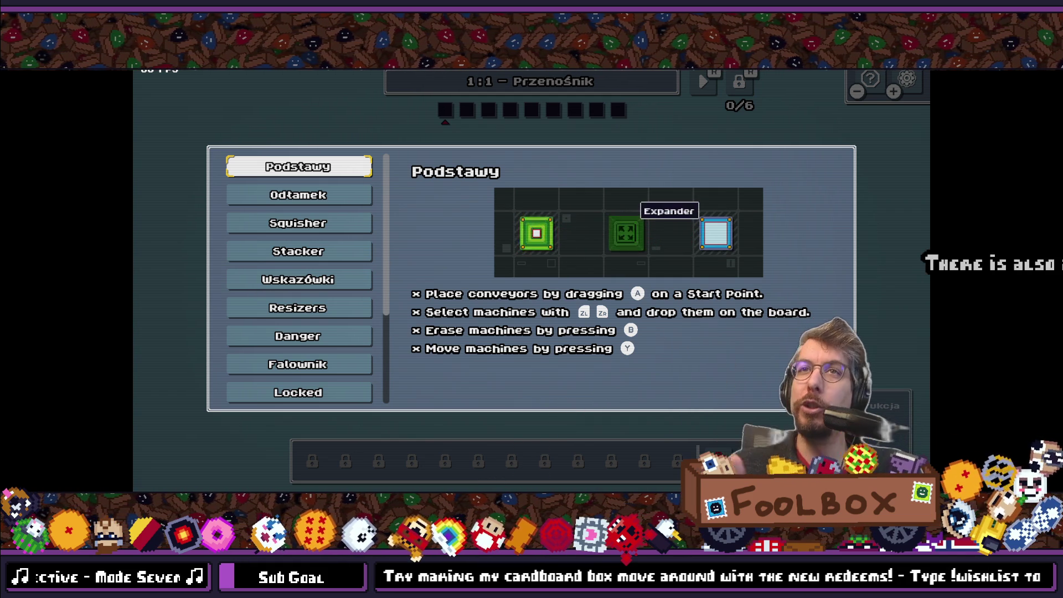
key(Down)
key(Down)
key(Down)
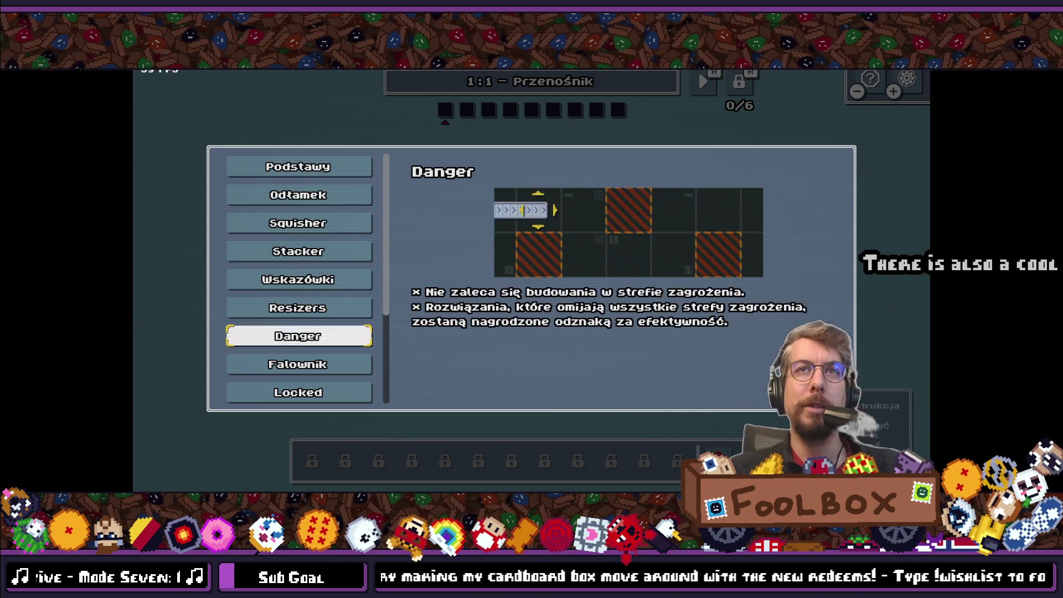
key(Down)
key(Down)
key(Down)
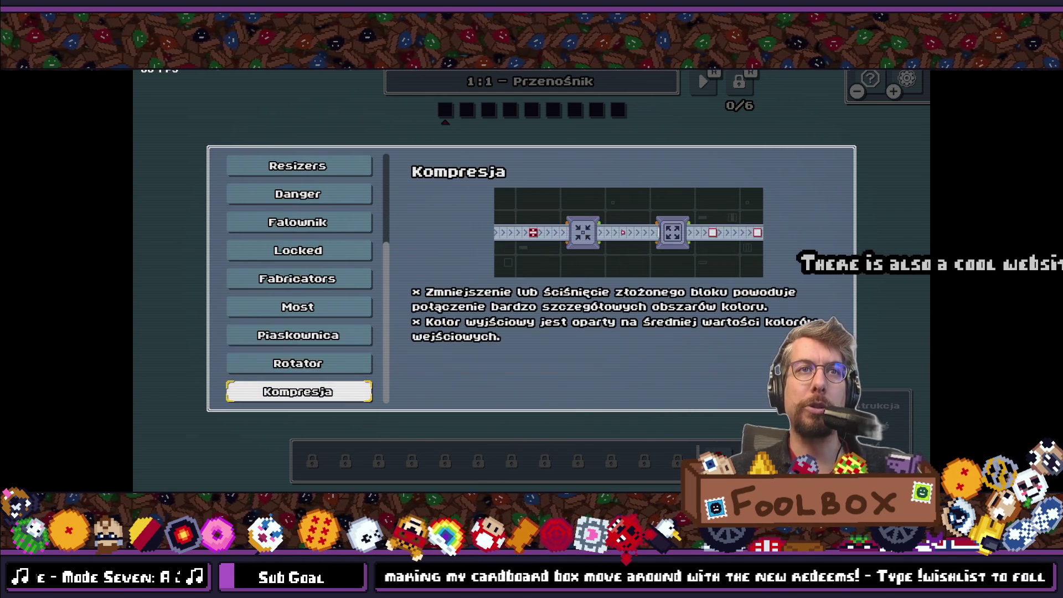
key(Up)
key(Up)
key(Up)
key(Escape)
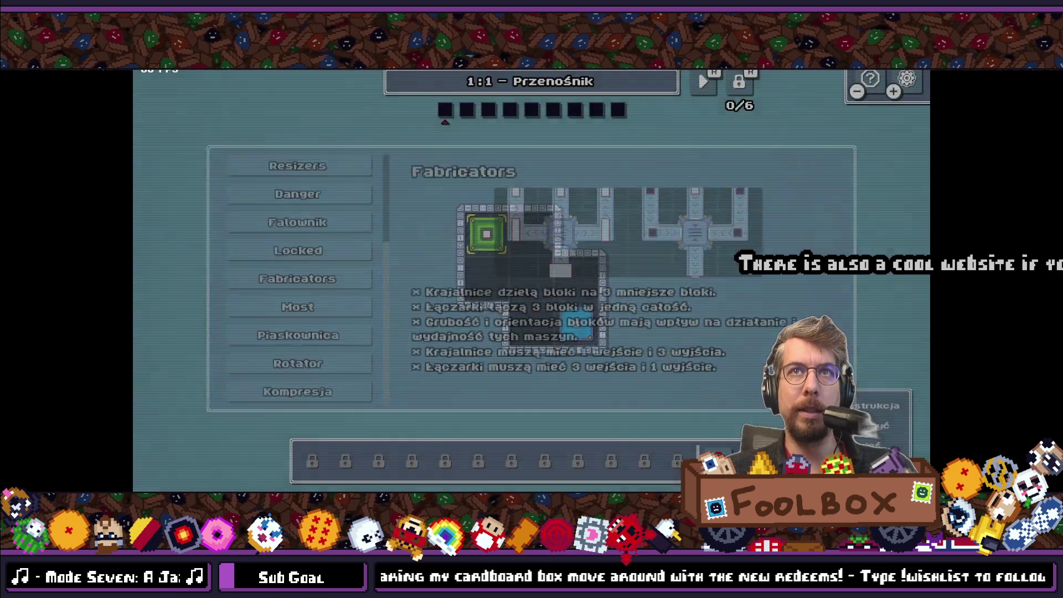
Step: Pause the game and move through the Języki grid toward Türkçe
key(Escape)
key(e)
key(e)
key(Down)
key(Down)
key(Right)
Step: Apply Türkçe and browse down the Turkish help topics
key(Return)
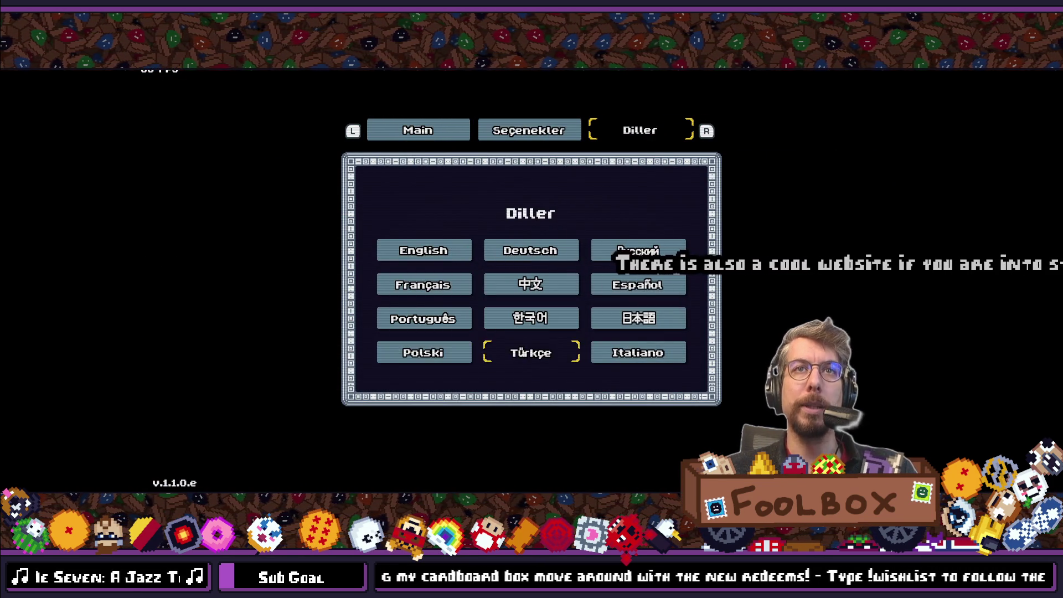
key(Down)
key(Down)
key(Down)
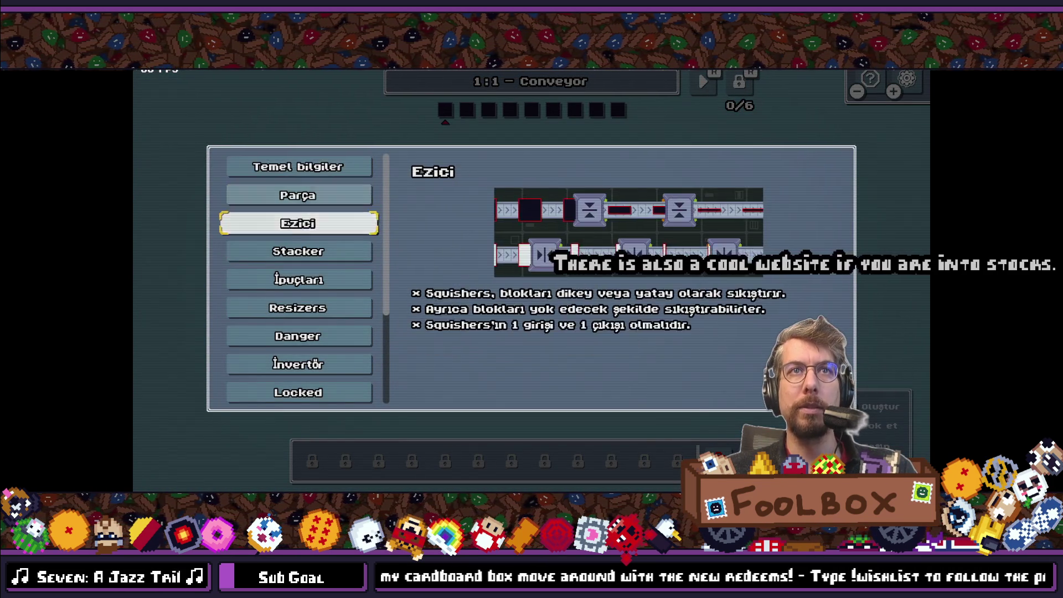
key(Down)
key(Down)
key(Down)
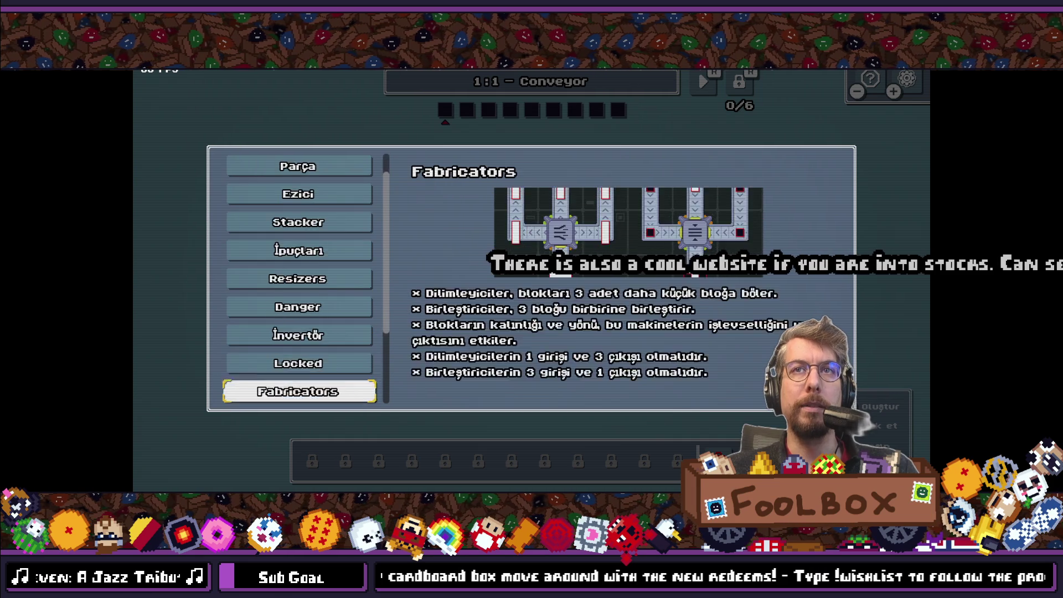
key(Escape)
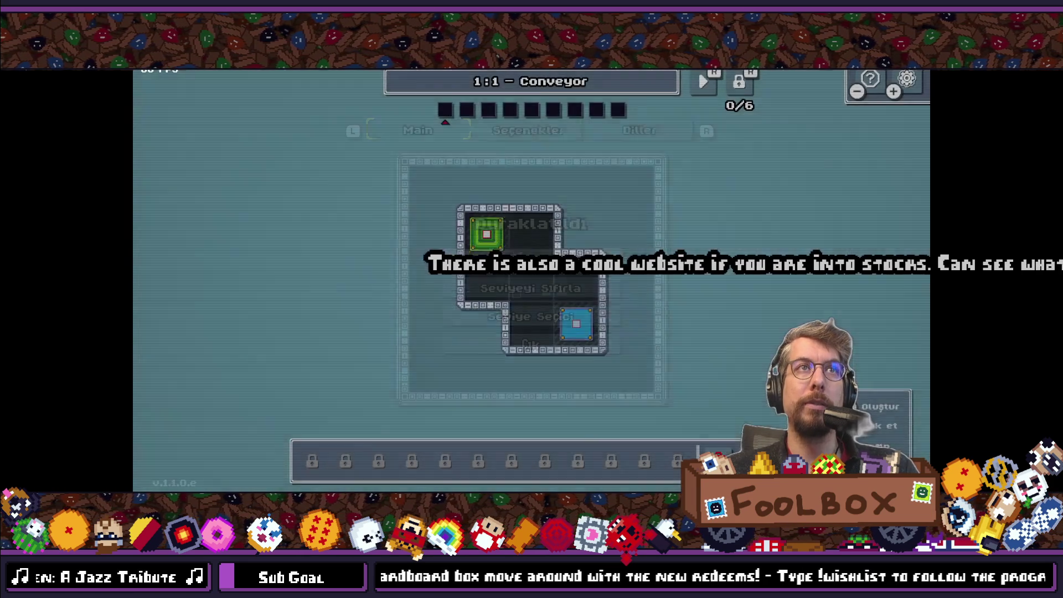
Step: Go to the language grid and switch the game to Italiano
key(Escape)
key(e)
key(Down)
key(Down)
key(Right)
key(Right)
key(Down)
key(Return)
key(Escape)
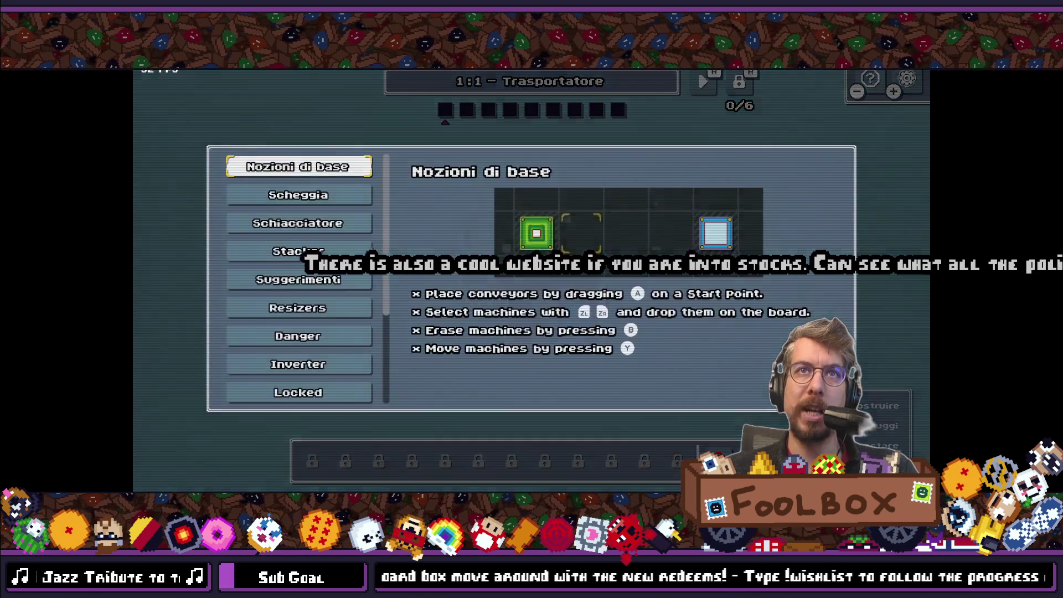
Step: From the In pausa menu, choose Esci to bring up the quit confirmation
key(Escape)
key(Escape)
key(Down)
key(Down)
key(Down)
key(Return)
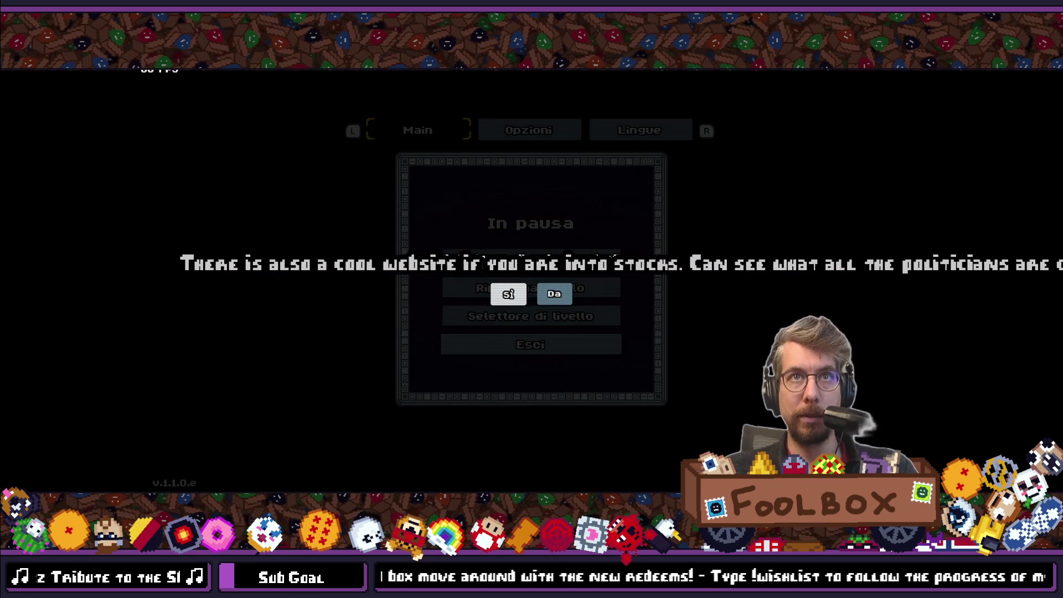
Step: Confirm Sì to quit, then select the English KEY_TUTORIAL_BASICS cell in localizations.csv
key(Return)
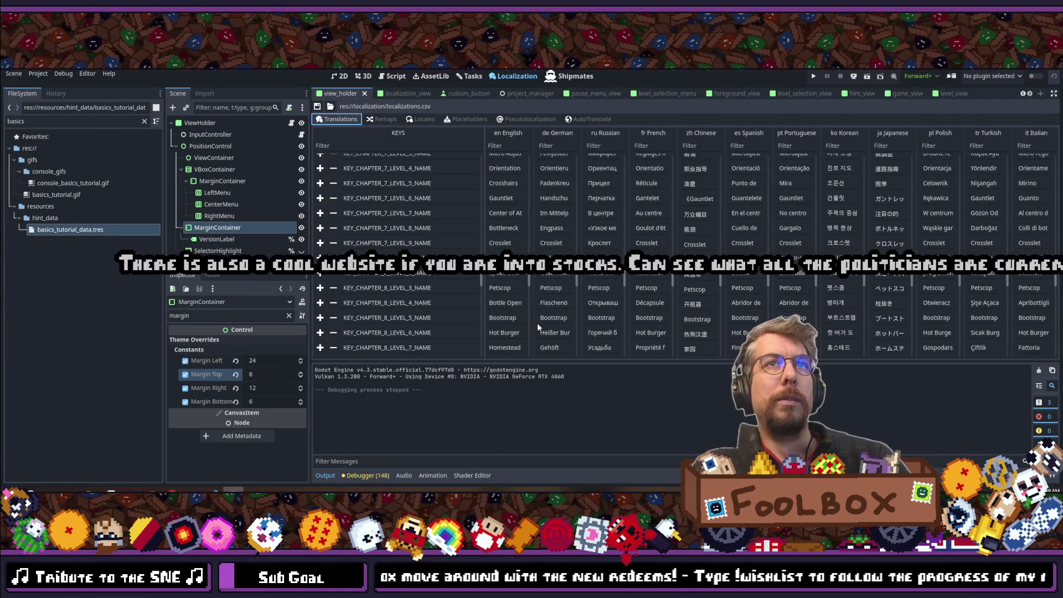
scroll(511, 289, up, 4)
scroll(510, 289, down, 10)
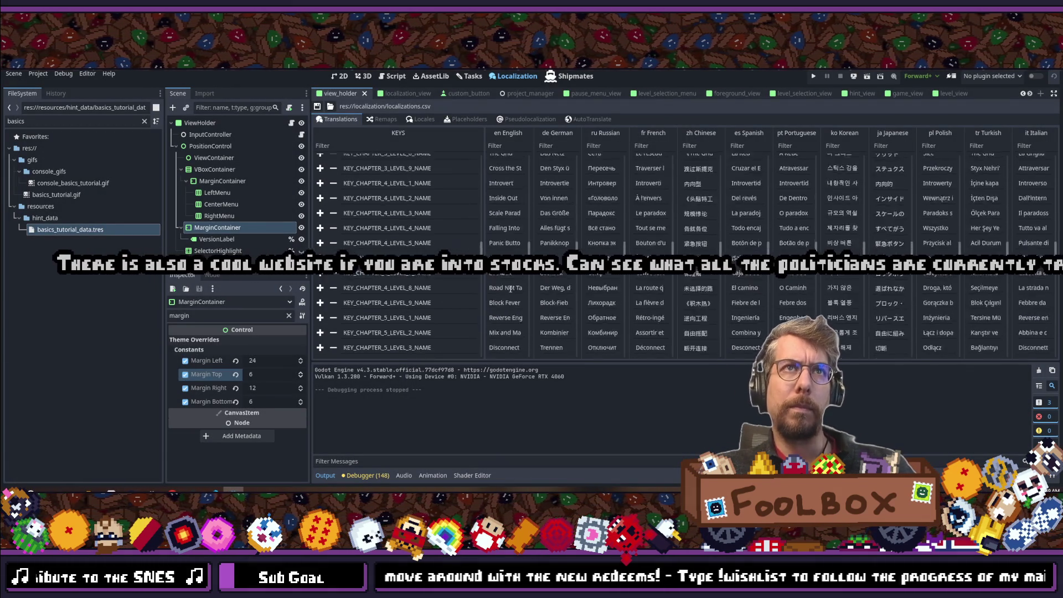
scroll(513, 286, down, 5)
scroll(510, 250, down, 1)
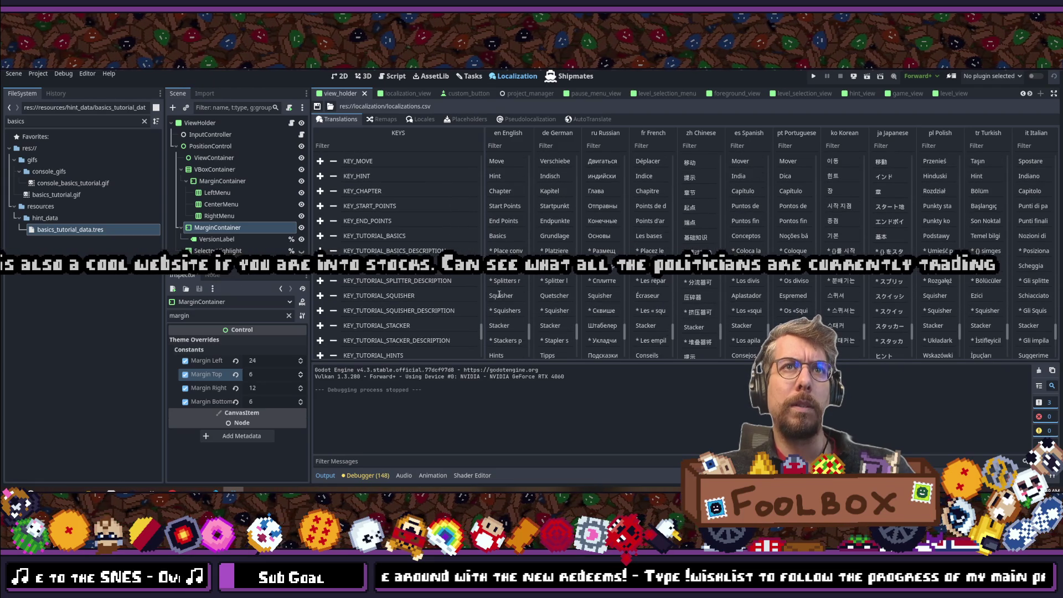
click(510, 250)
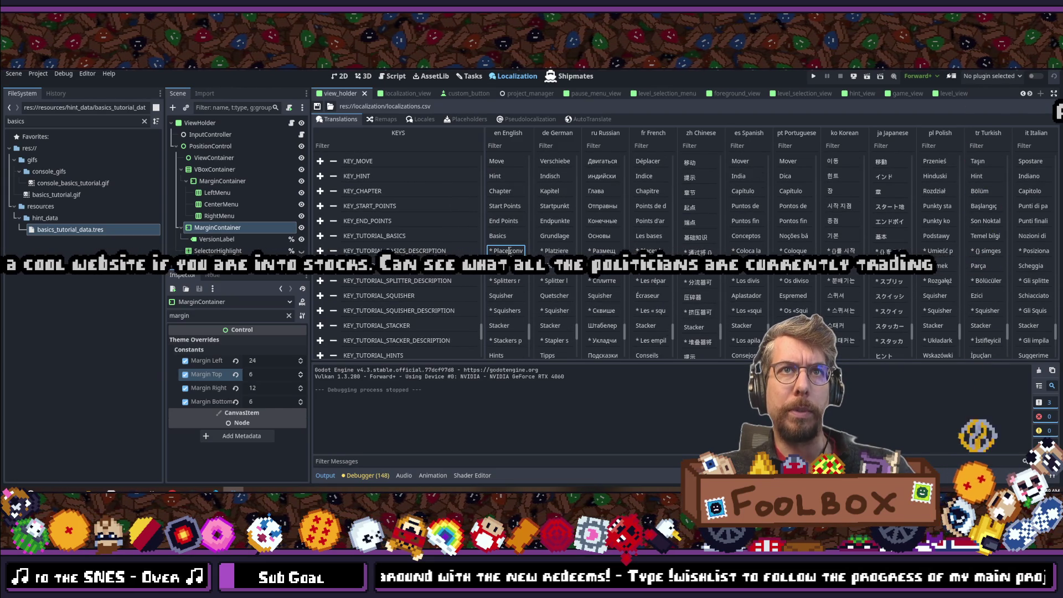
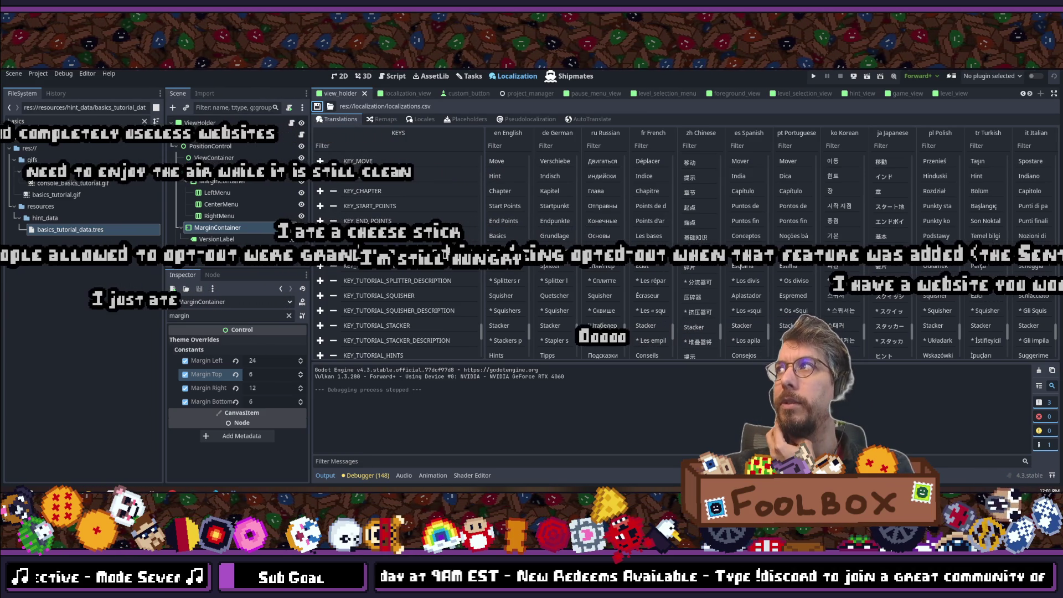
Step: Open a new browser window on the DuckDuckGo start page over the Godot editor
key(ctrl+n)
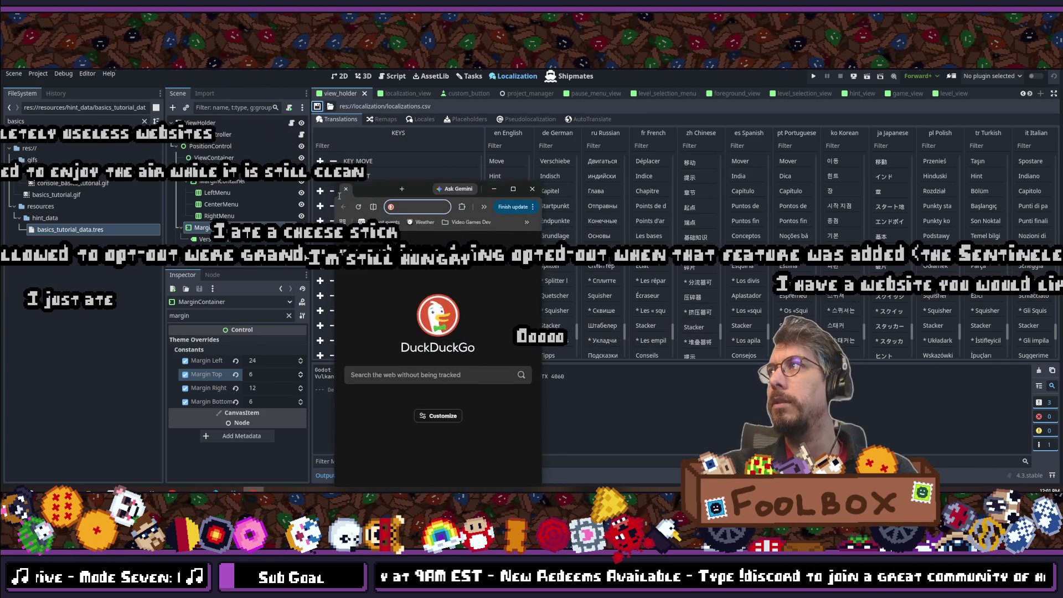
Step: Maximize the browser, load twitch.tv, and expand the Followed Channels list
double_click(412, 154)
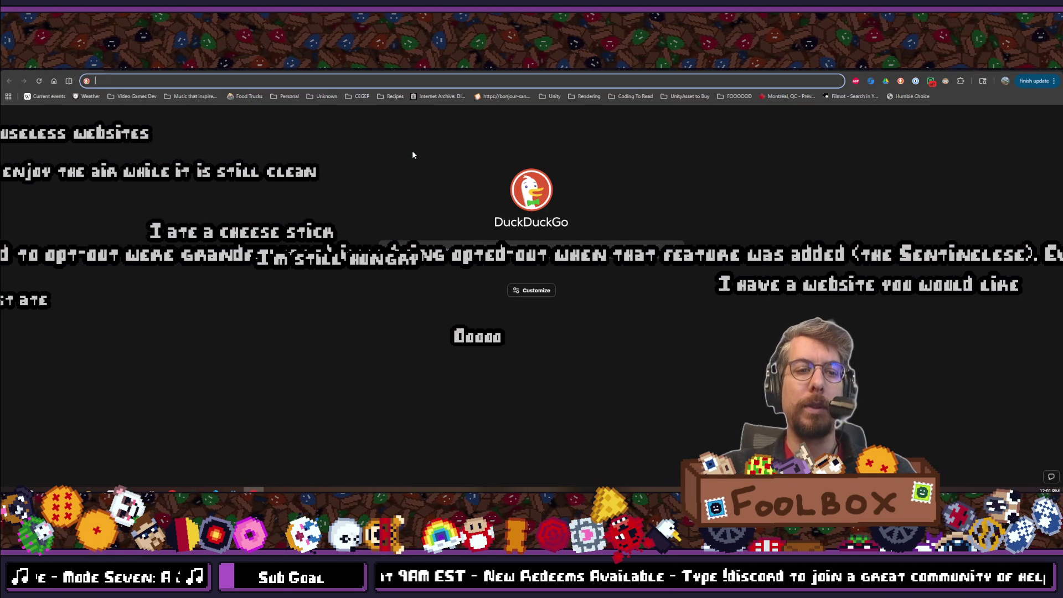
text(twitch.tv)
key(Return)
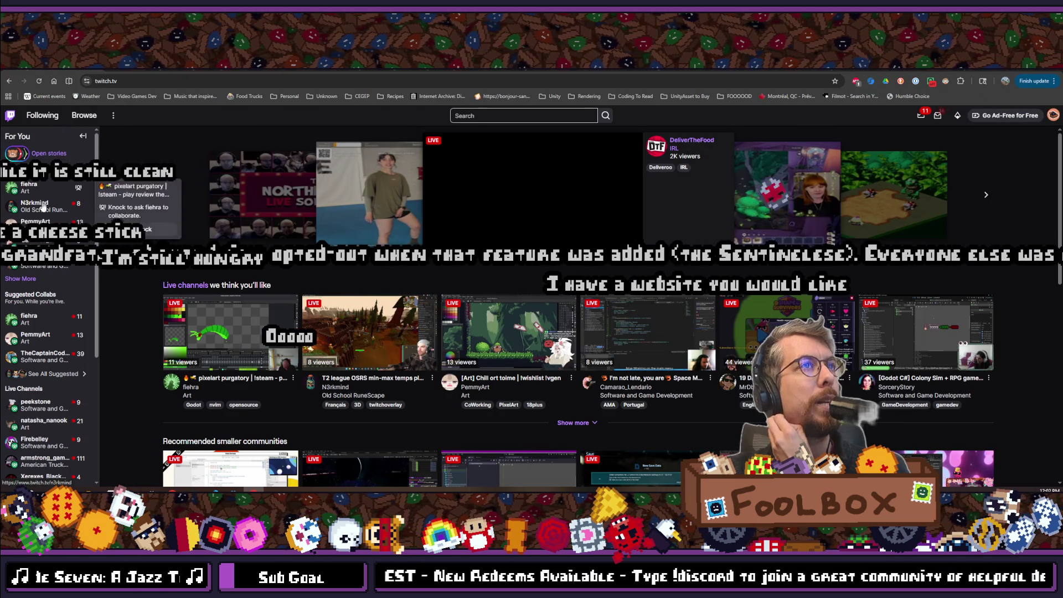
click(27, 279)
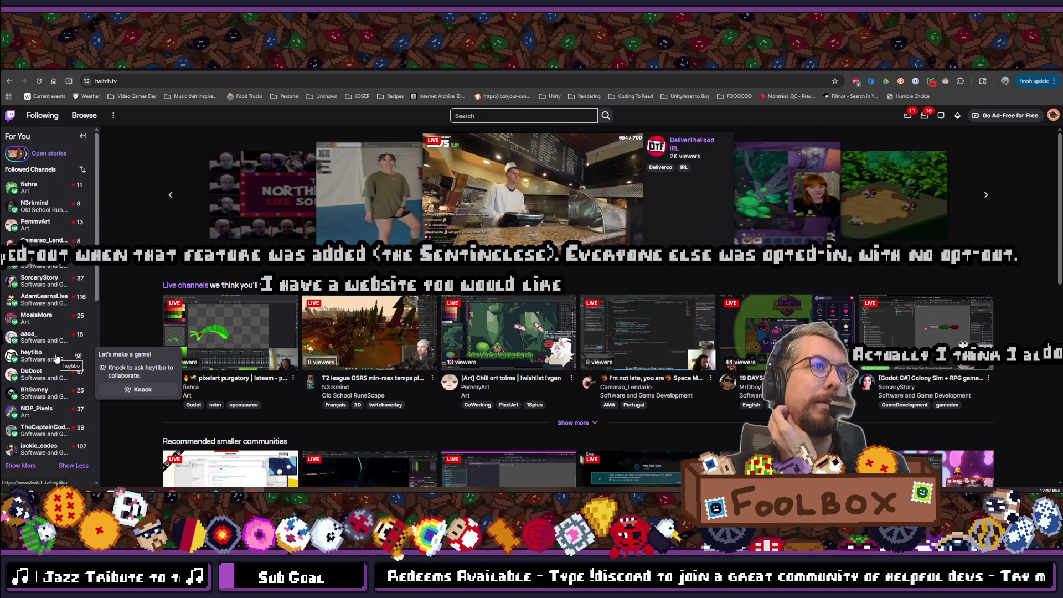
Step: Browse the followed channels and open the followed art streamer's live channel page
scroll(55, 360, down, 1)
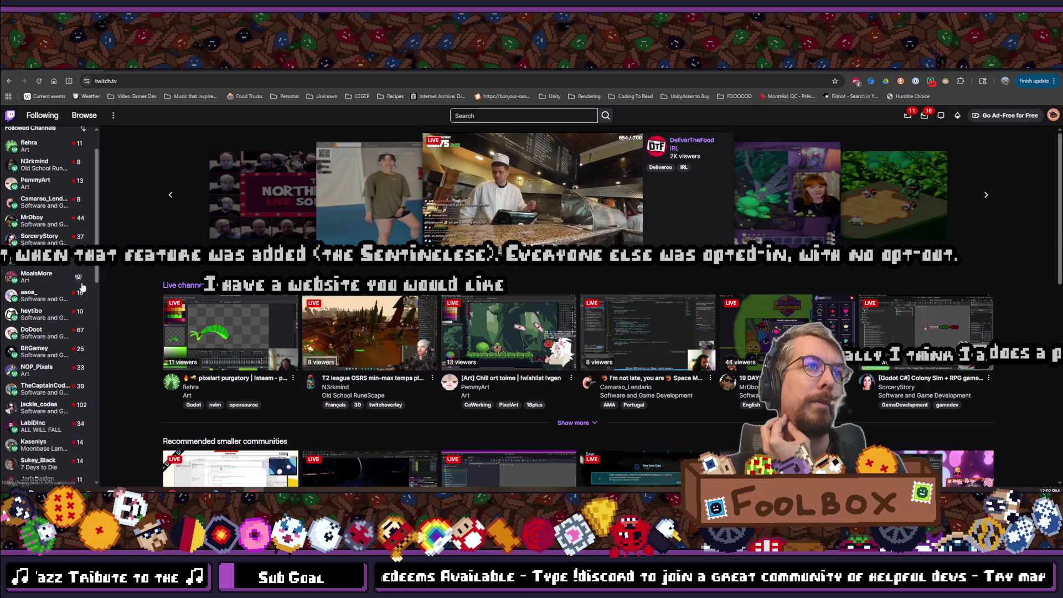
scroll(41, 392, down, 3)
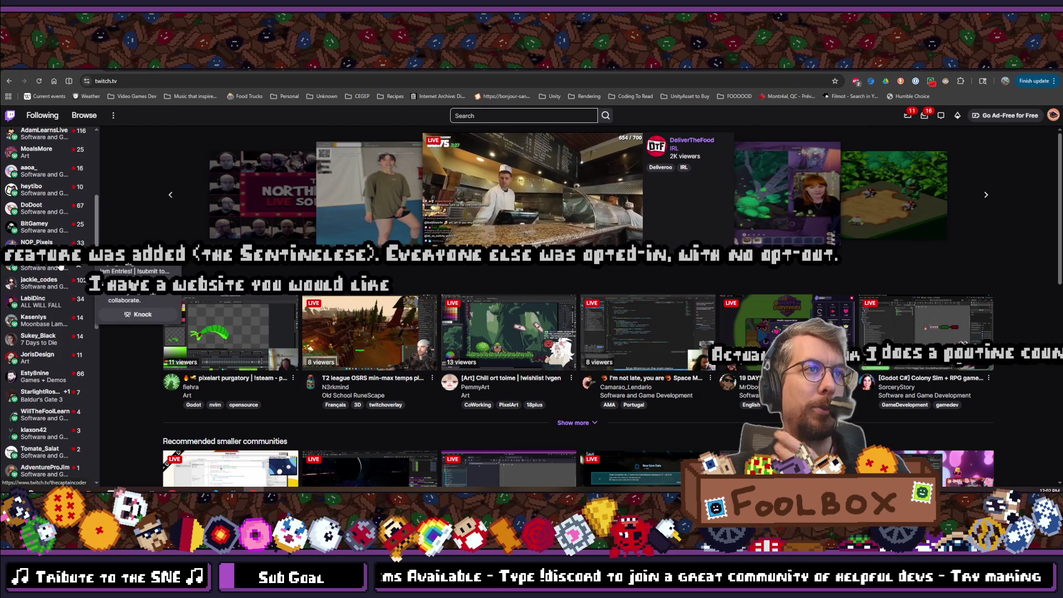
scroll(60, 268, down, 2)
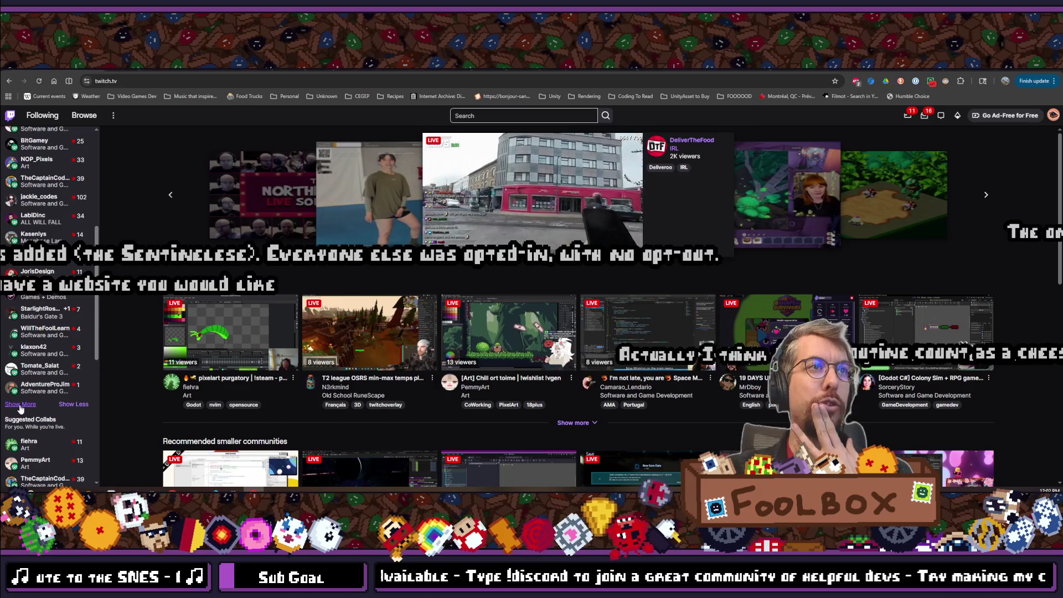
scroll(58, 355, down, 2)
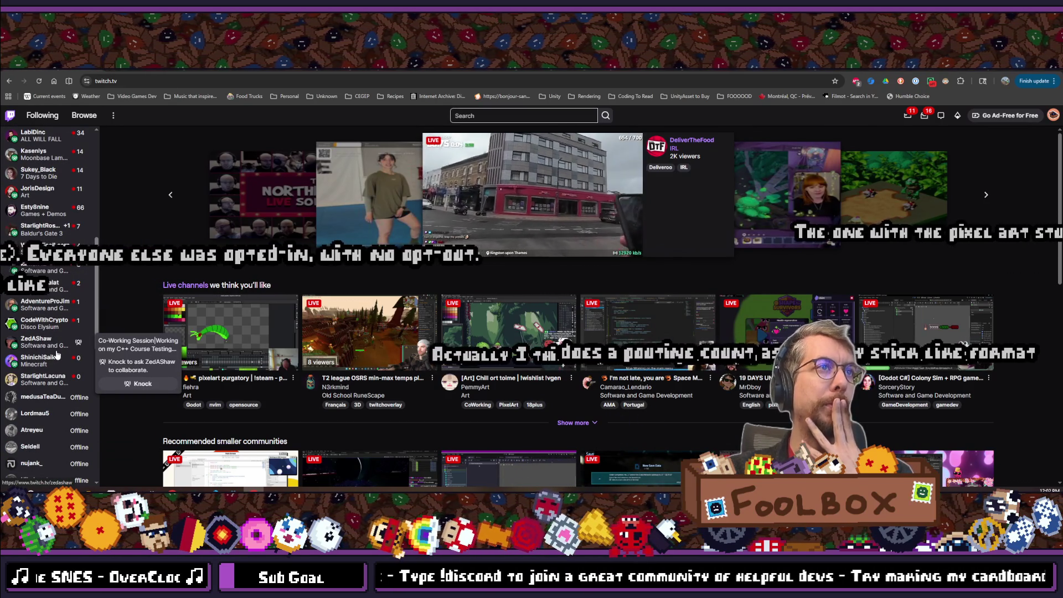
scroll(57, 355, up, 3)
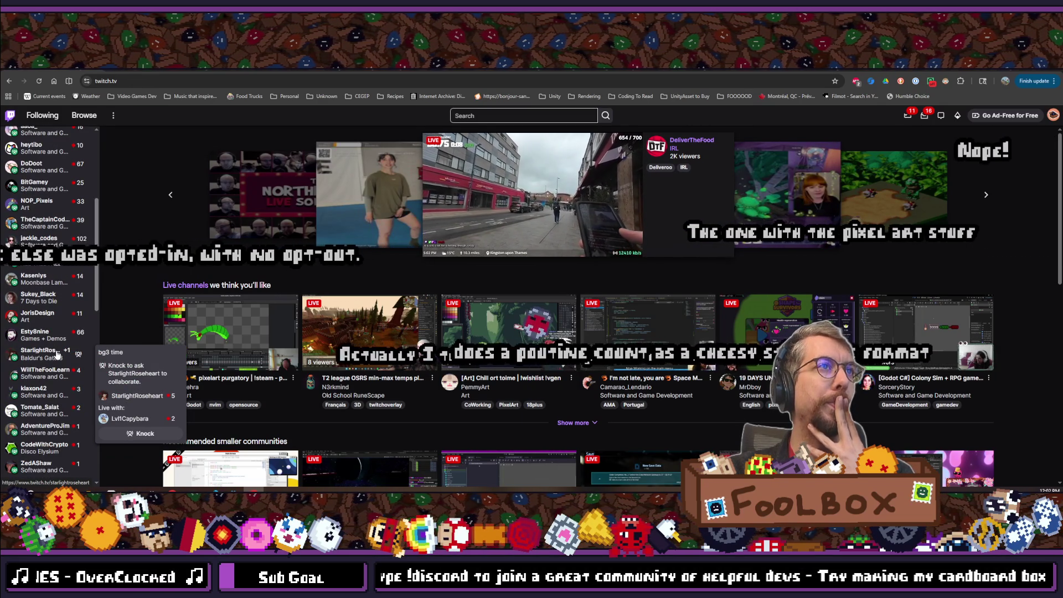
scroll(57, 355, down, 2)
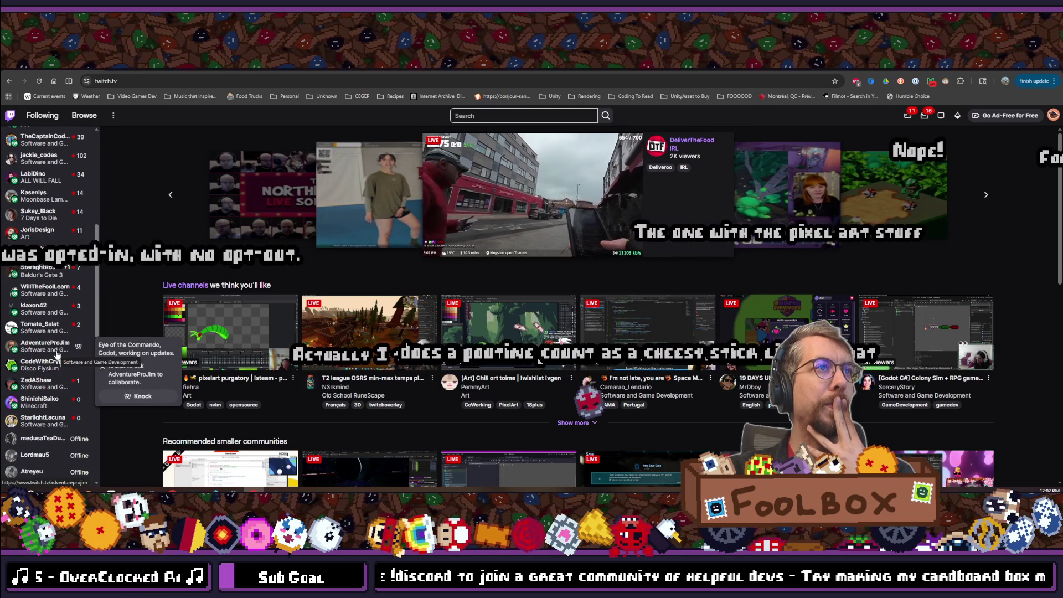
scroll(57, 355, down, 1)
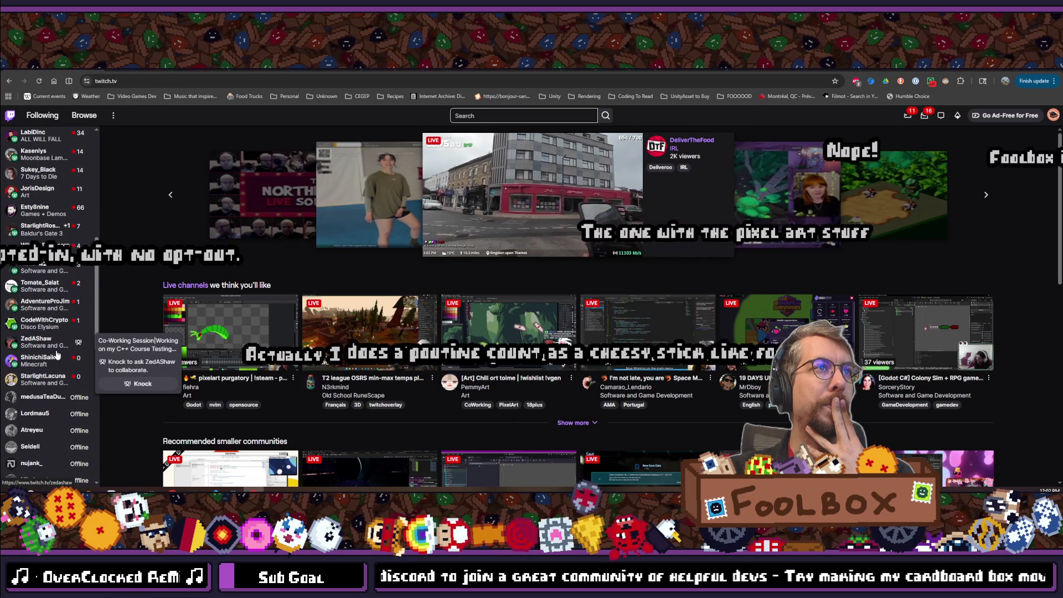
scroll(57, 355, up, 8)
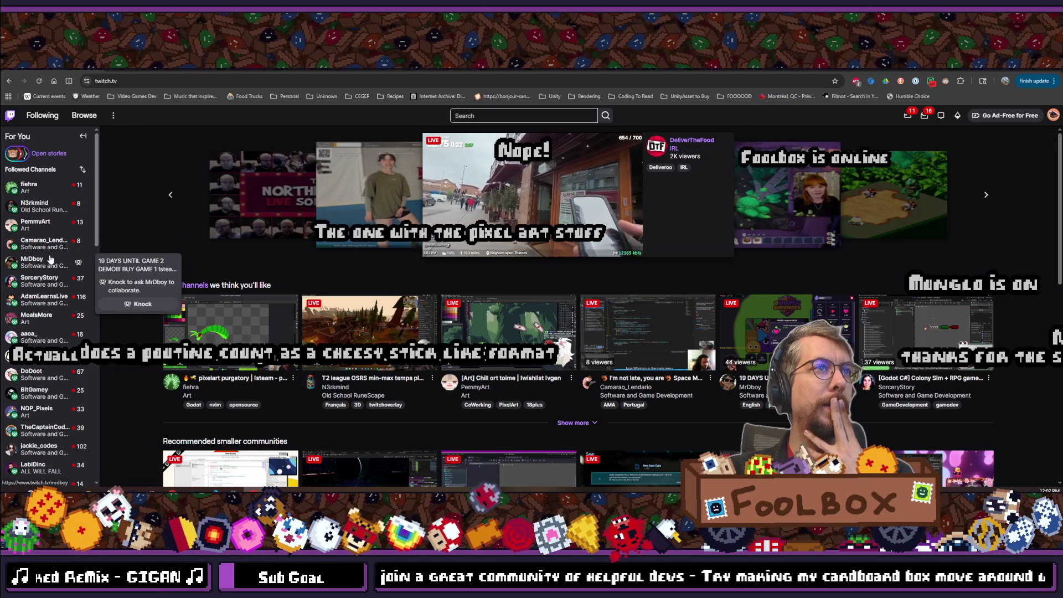
click(43, 229)
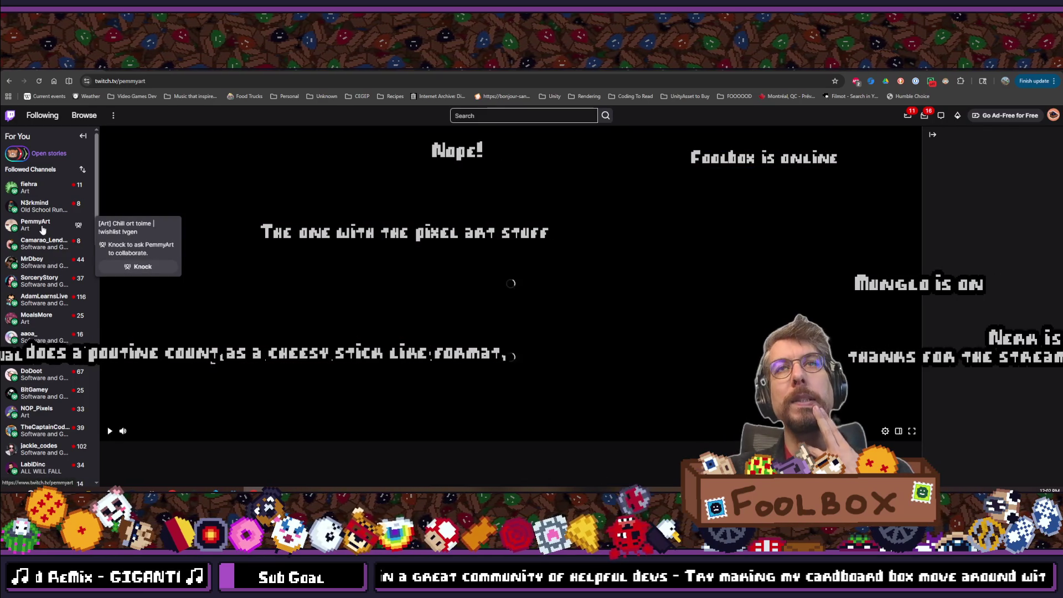